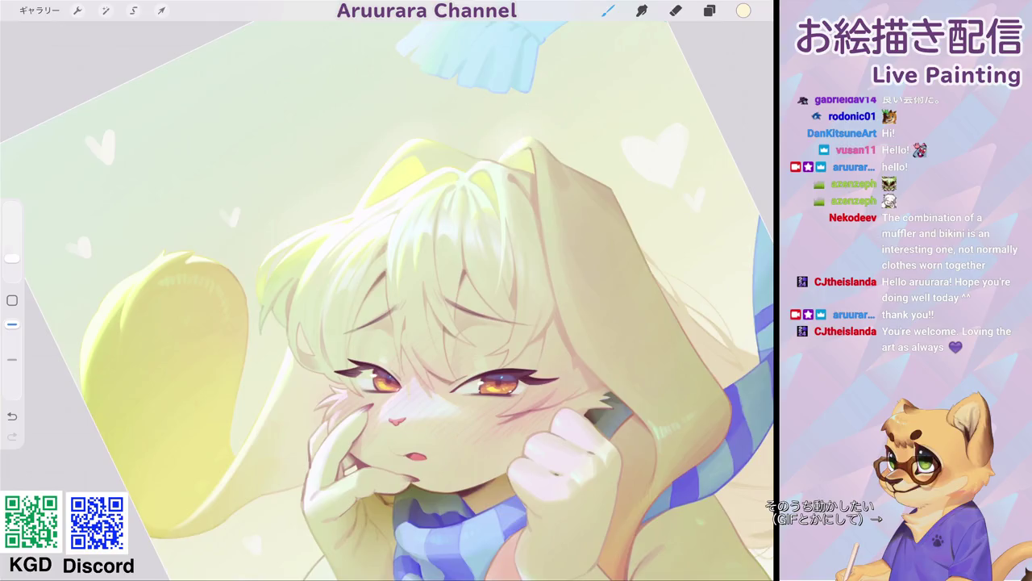
- Undo the ear stroke and repaint it along the rabbit's ear edge
{"action": "left_click_drag", "start_coordinate": [487, 158], "coordinate": [657, 69]}
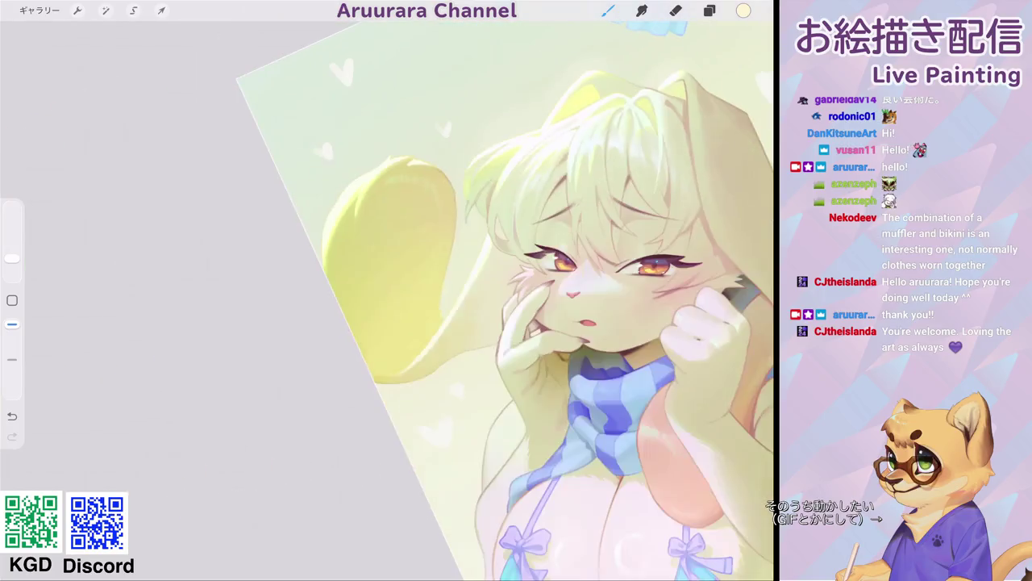
{"action": "key", "text": "ctrl+z"}
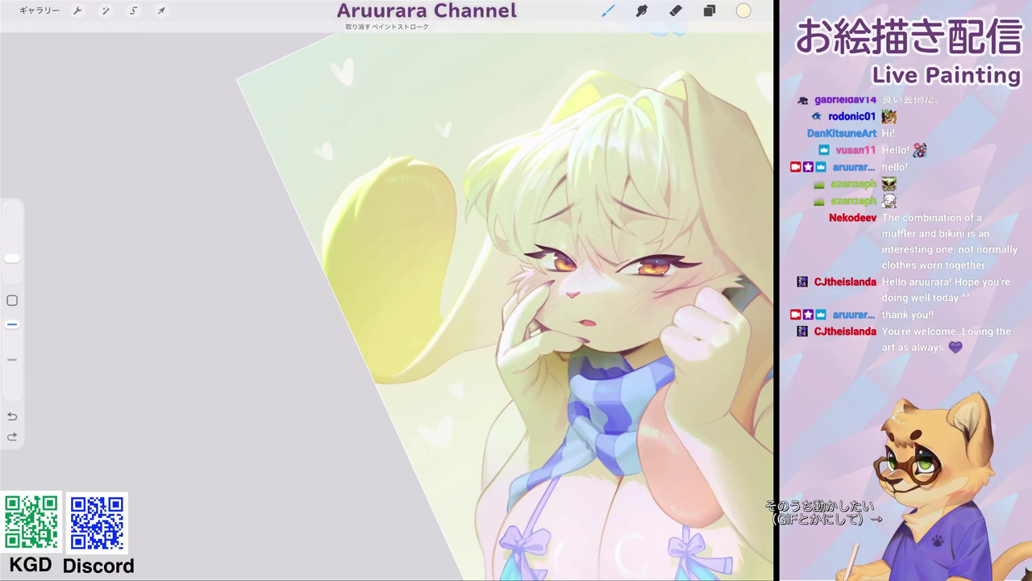
{"action": "left_click_drag", "start_coordinate": [330, 231], "coordinate": [450, 157]}
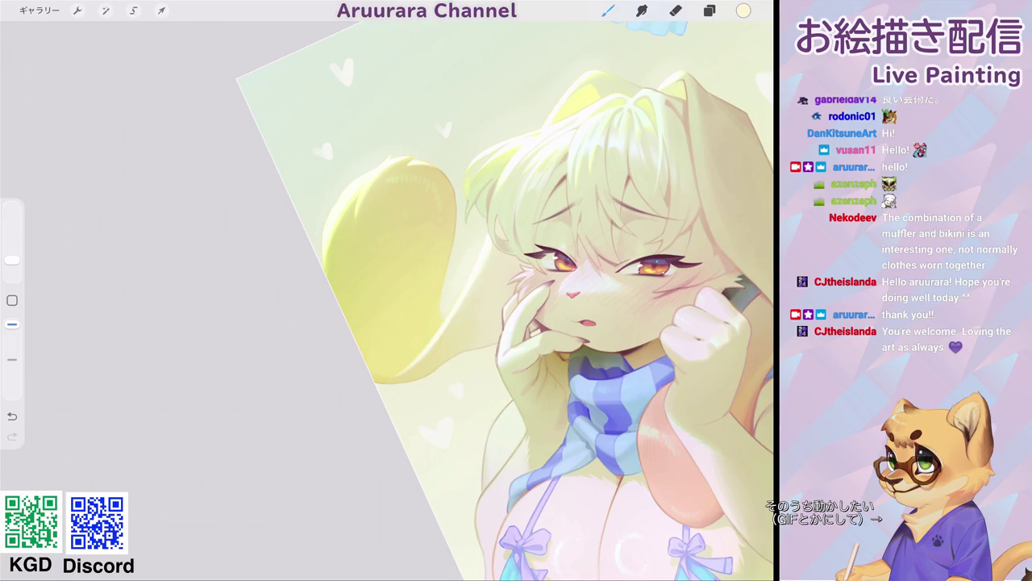
{"action": "left_click_drag", "start_coordinate": [427, 317], "coordinate": [387, 313]}
{"action": "left_click_drag", "start_coordinate": [484, 323], "coordinate": [439, 321]}
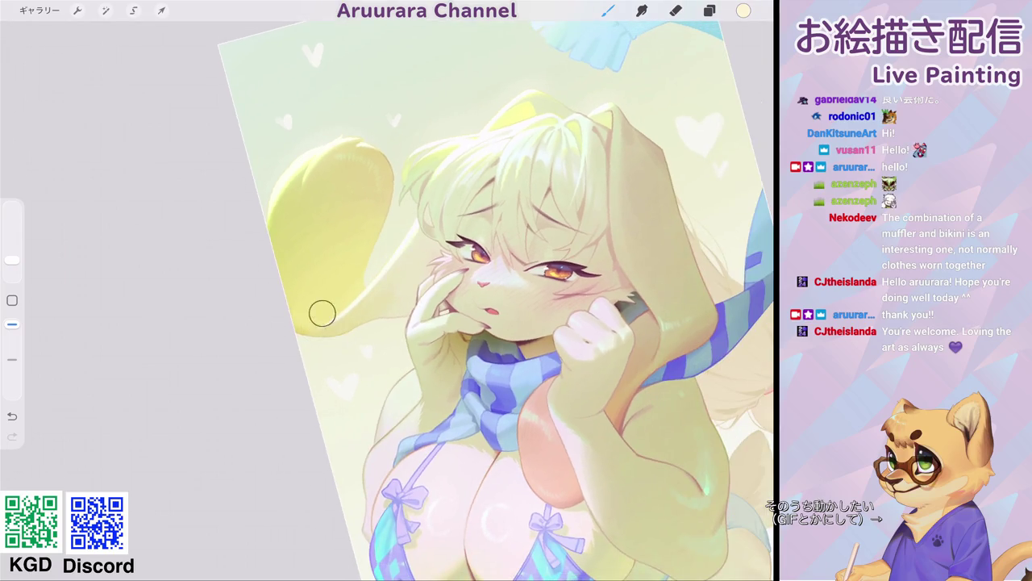
- Enlarge the brush to 16% and undo the last paint stroke
{"action": "scroll", "coordinate": [484, 298], "scroll_direction": "down", "scroll_amount": 5}
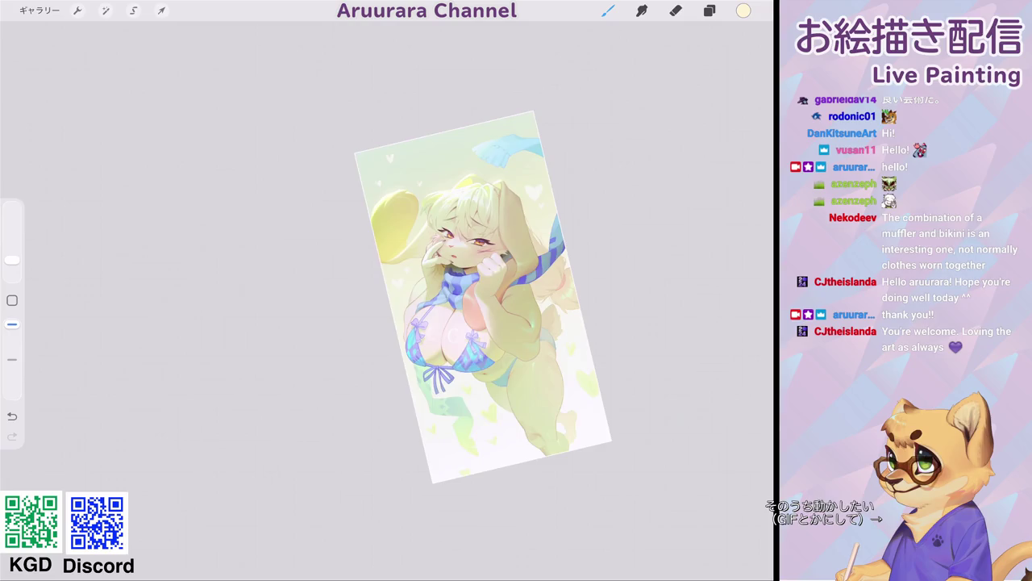
{"action": "scroll", "coordinate": [419, 299], "scroll_direction": "up", "scroll_amount": 5}
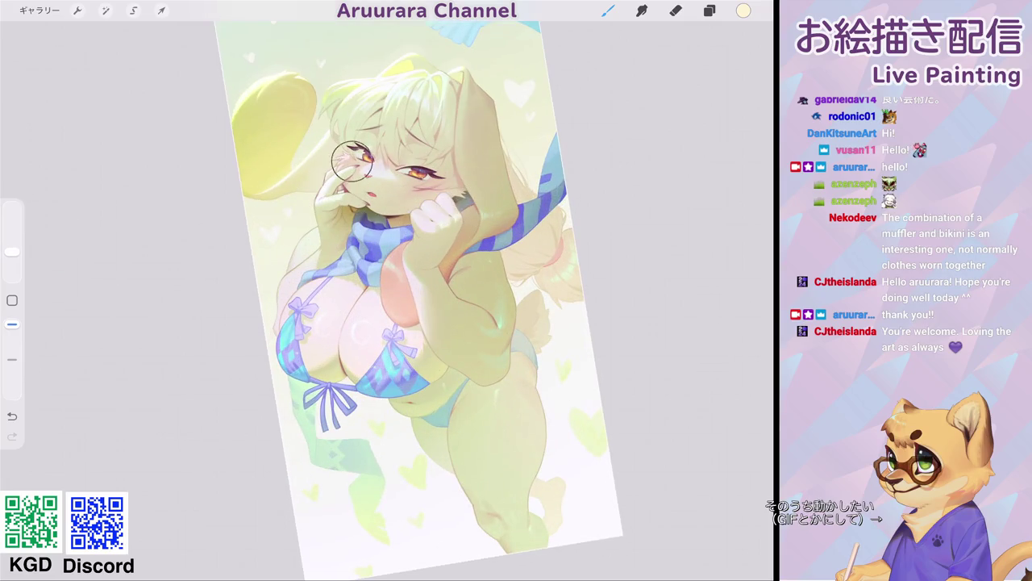
{"action": "left_click_drag", "start_coordinate": [13, 252], "coordinate": [12, 239]}
{"action": "key", "text": "ctrl+z"}
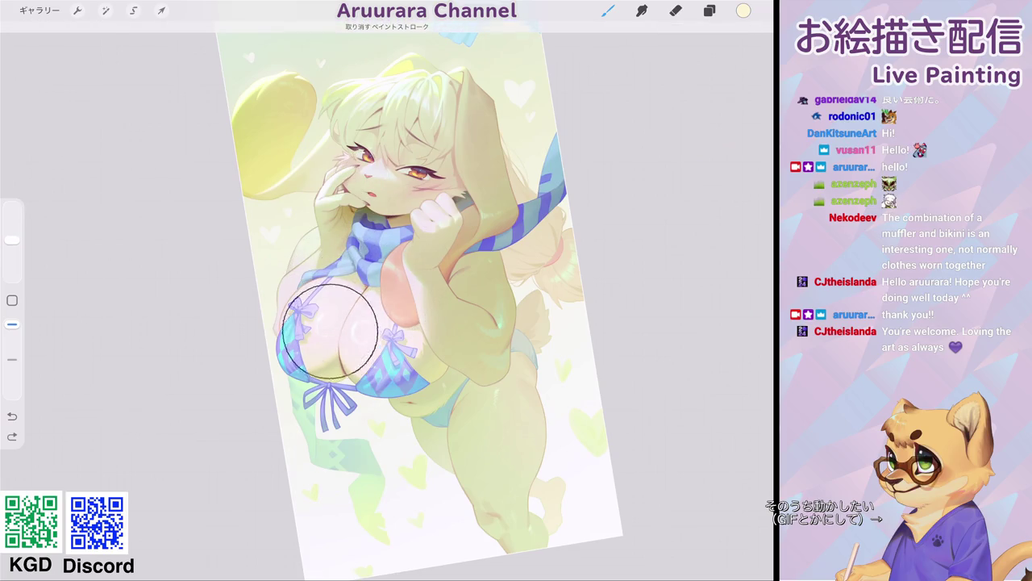
{"action": "scroll", "coordinate": [329, 331], "scroll_direction": "down", "scroll_amount": 3}
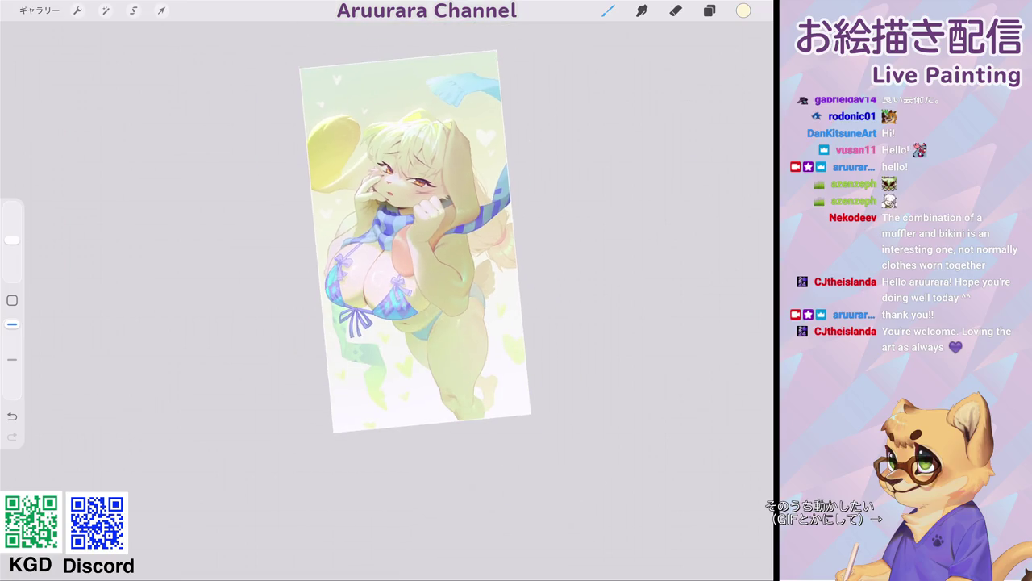
{"action": "scroll", "coordinate": [305, 222], "scroll_direction": "up", "scroll_amount": 5}
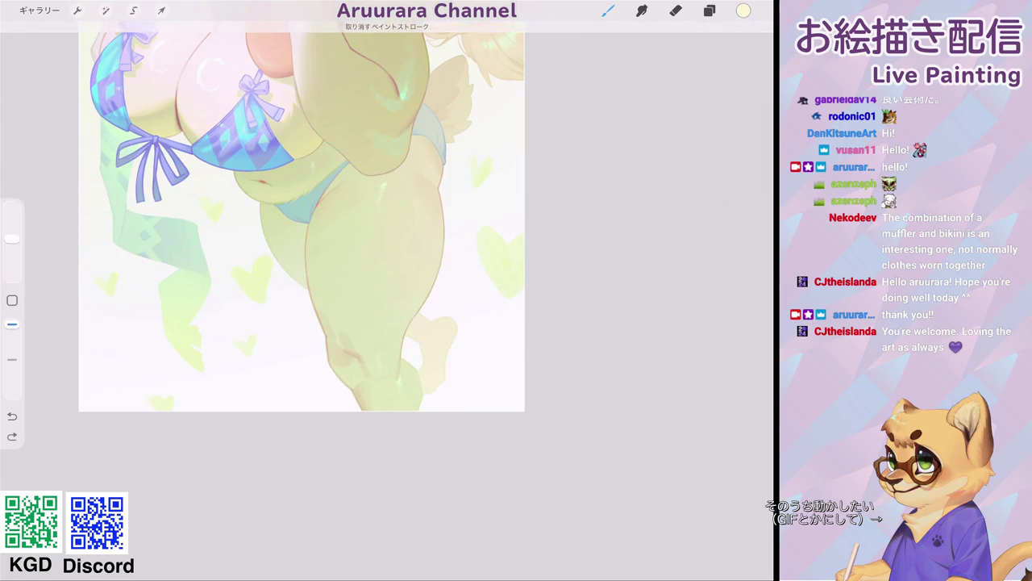
- Zoom out to view the whole canvas and bring up the layers list
{"action": "scroll", "coordinate": [504, 252], "scroll_direction": "down", "scroll_amount": 3}
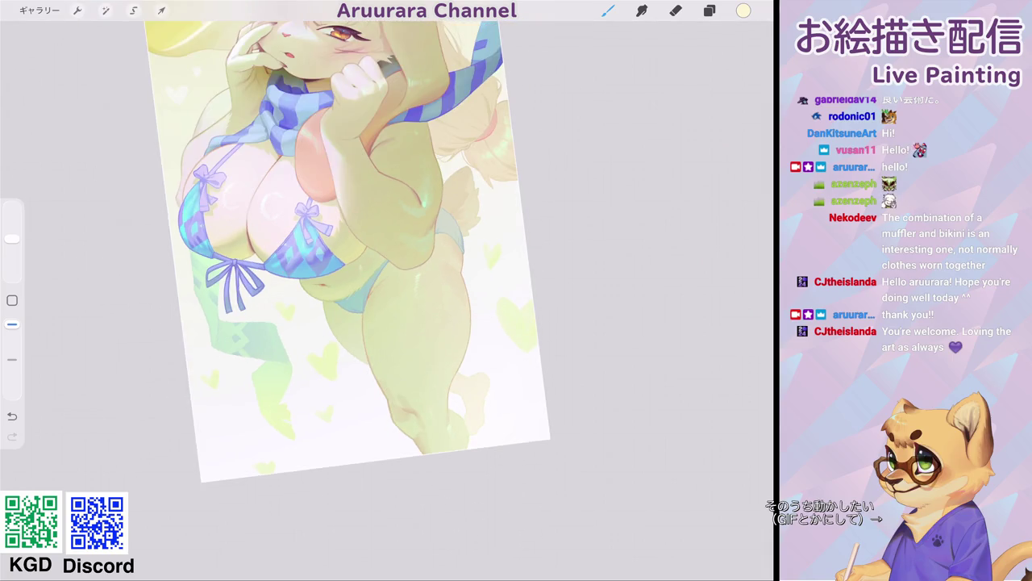
{"action": "scroll", "coordinate": [347, 242], "scroll_direction": "up", "scroll_amount": 5}
{"action": "scroll", "coordinate": [347, 242], "scroll_direction": "down", "scroll_amount": 4}
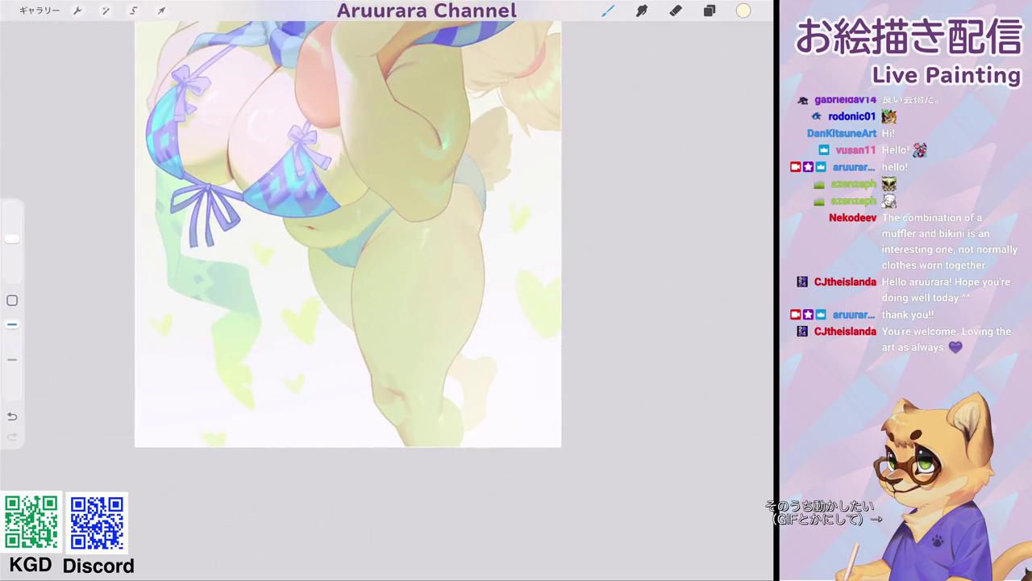
{"action": "scroll", "coordinate": [353, 224], "scroll_direction": "down", "scroll_amount": 3}
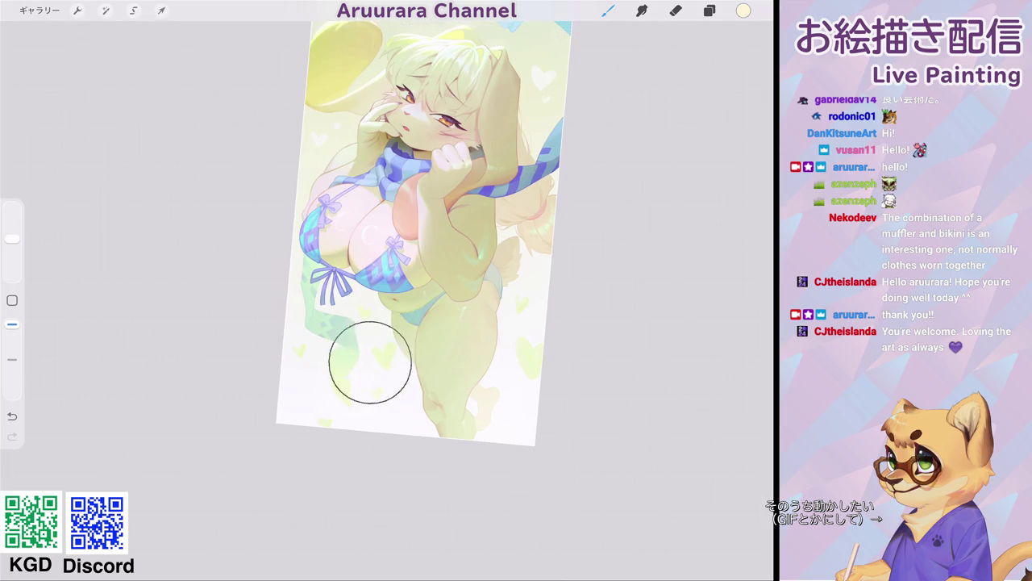
{"action": "scroll", "coordinate": [424, 246], "scroll_direction": "down", "scroll_amount": 3}
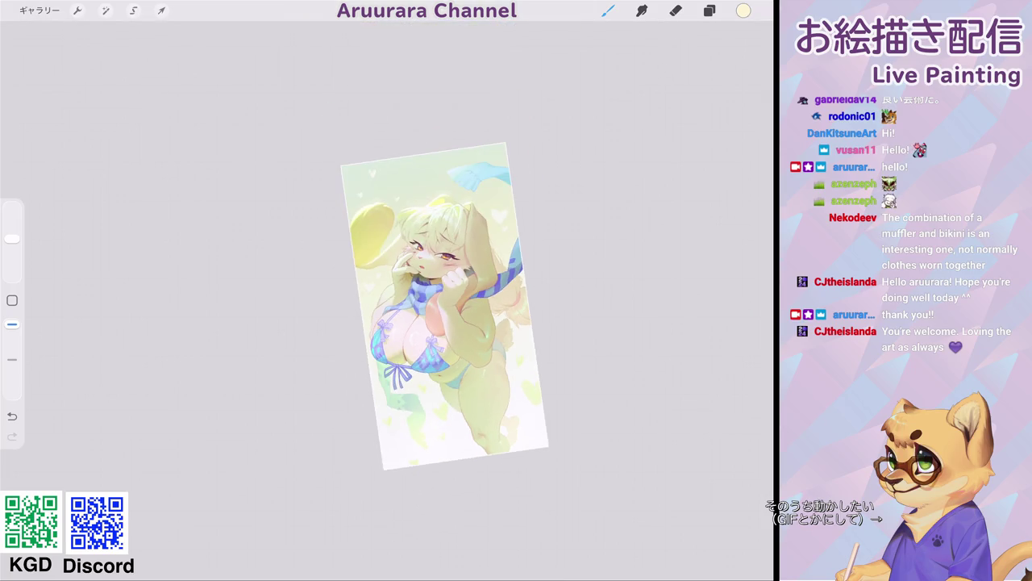
{"action": "scroll", "coordinate": [444, 307], "scroll_direction": "down", "scroll_amount": 2}
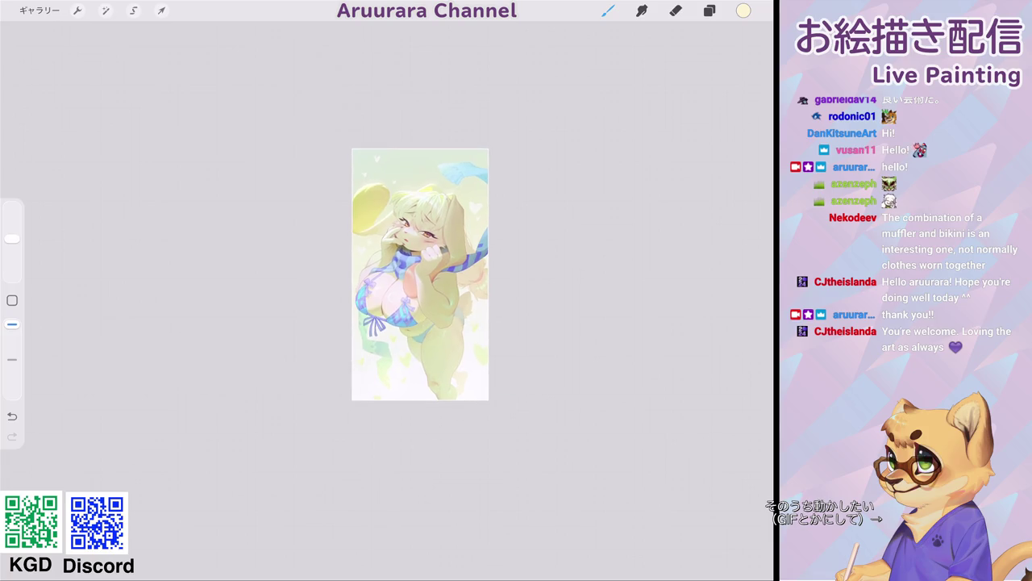
{"action": "scroll", "coordinate": [389, 312], "scroll_direction": "up", "scroll_amount": 3}
{"action": "left_click", "coordinate": [709, 10]}
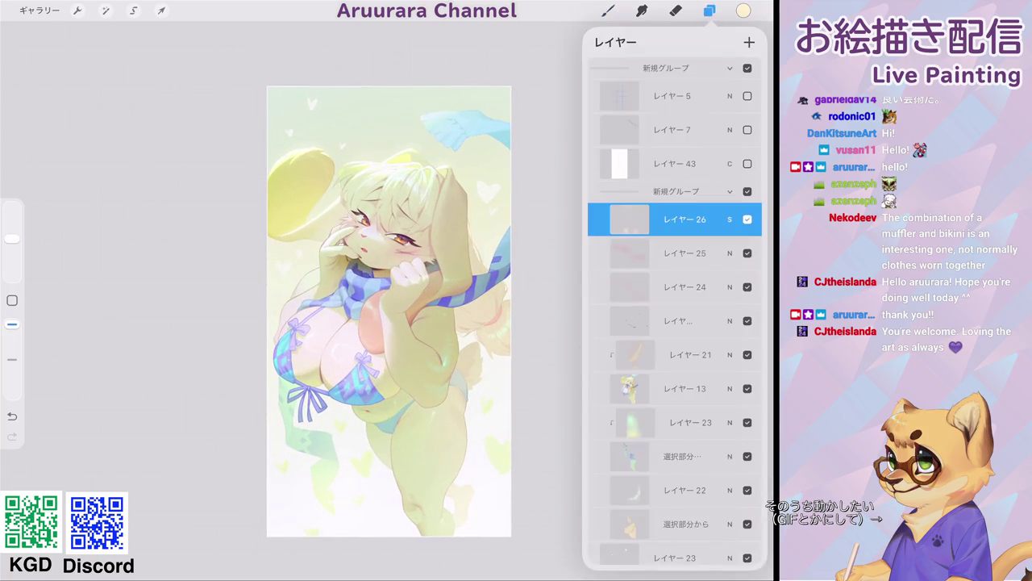
- Add layer 27 above layer 26 with Add blending
{"action": "left_click", "coordinate": [749, 42]}
{"action": "left_click", "coordinate": [729, 218]}
{"action": "left_click", "coordinate": [674, 358]}
{"action": "scroll", "coordinate": [674, 363], "scroll_direction": "down", "scroll_amount": 2}
{"action": "left_click", "coordinate": [613, 343]}
{"action": "left_click", "coordinate": [729, 218]}
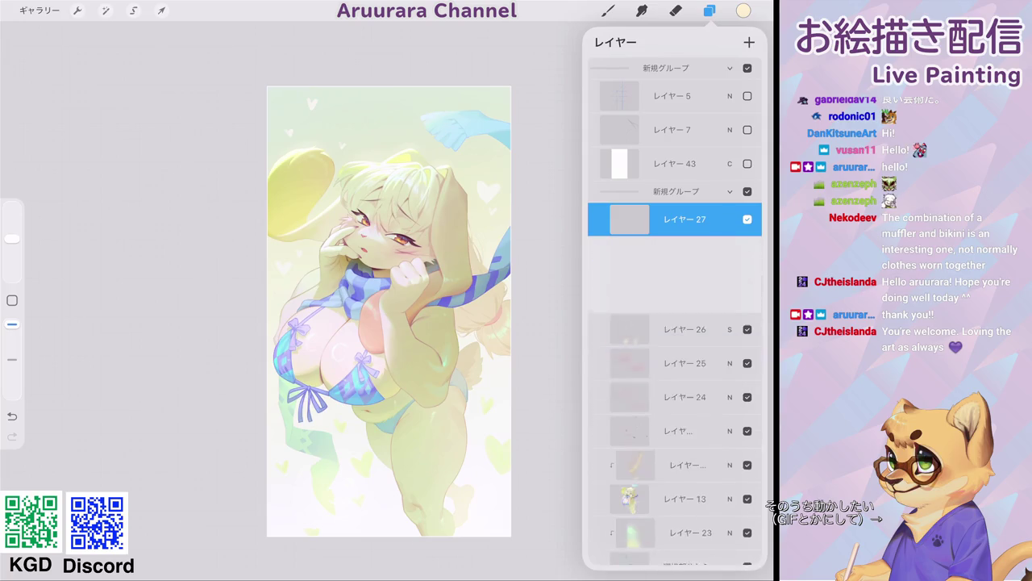
- Choose a sparkle brush from the キラキラ brush set
{"action": "left_click", "coordinate": [608, 11]}
{"action": "left_click", "coordinate": [542, 131]}
{"action": "left_click", "coordinate": [646, 220]}
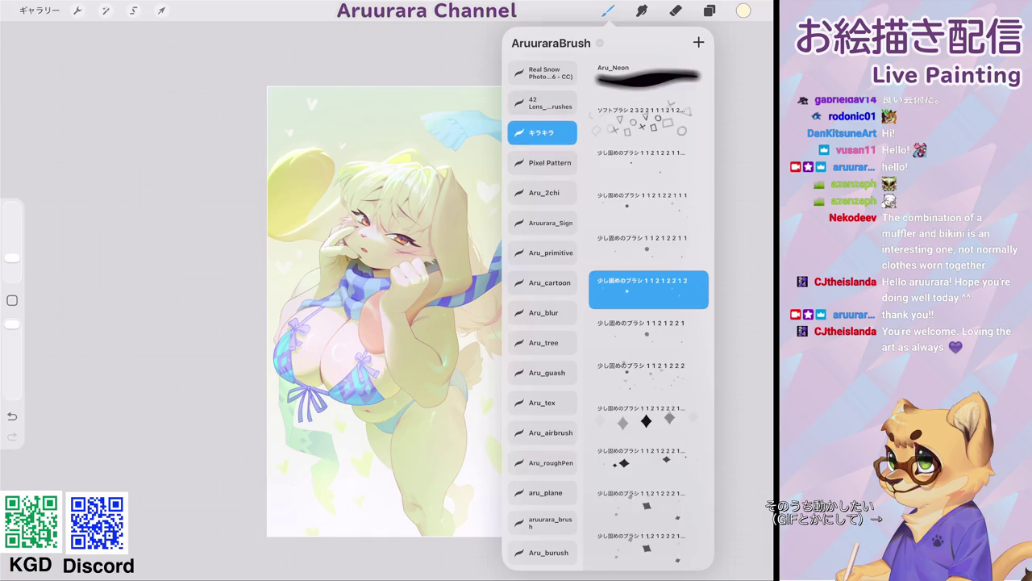
{"action": "left_click", "coordinate": [608, 11]}
- Zoom in on the hair and try sparkle strokes, undoing and redoing missteps
{"action": "scroll", "coordinate": [387, 315], "scroll_direction": "up", "scroll_amount": 3}
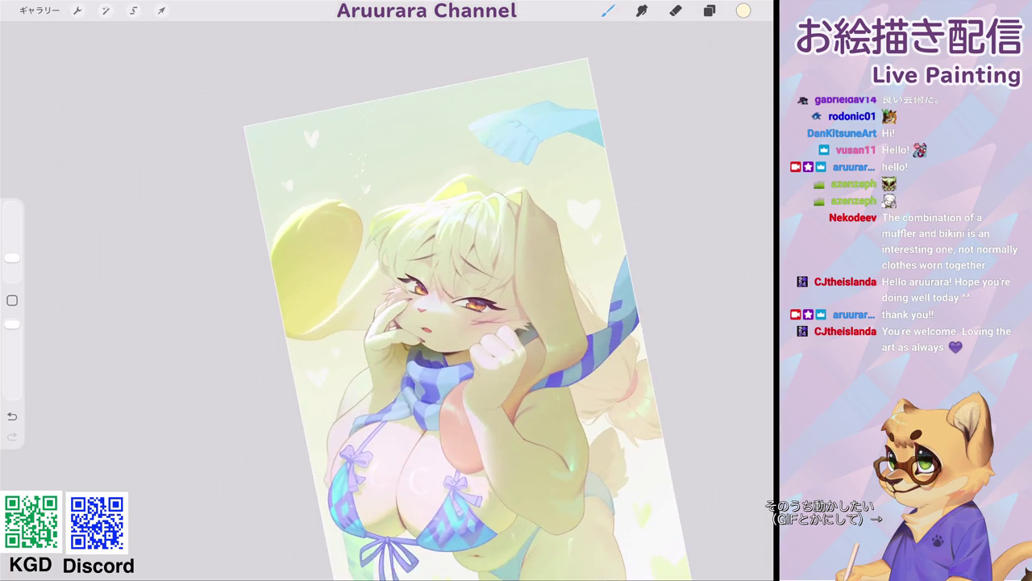
{"action": "left_click_drag", "start_coordinate": [12, 258], "coordinate": [13, 250]}
{"action": "scroll", "coordinate": [468, 314], "scroll_direction": "down", "scroll_amount": 2}
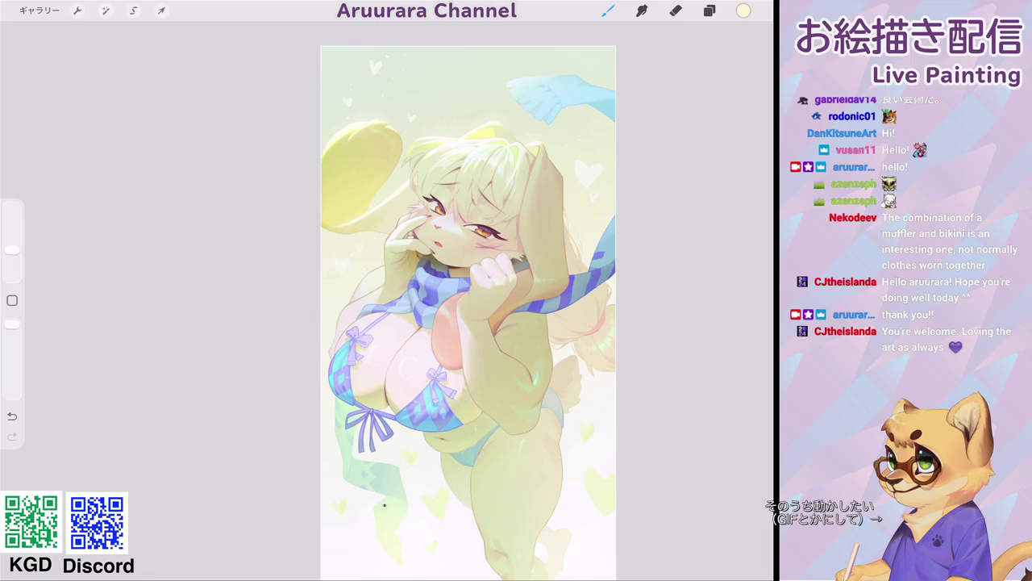
{"action": "key", "text": "ctrl+z"}
{"action": "key", "text": "ctrl+shift+z"}
{"action": "left_click_drag", "start_coordinate": [468, 307], "coordinate": [420, 331]}
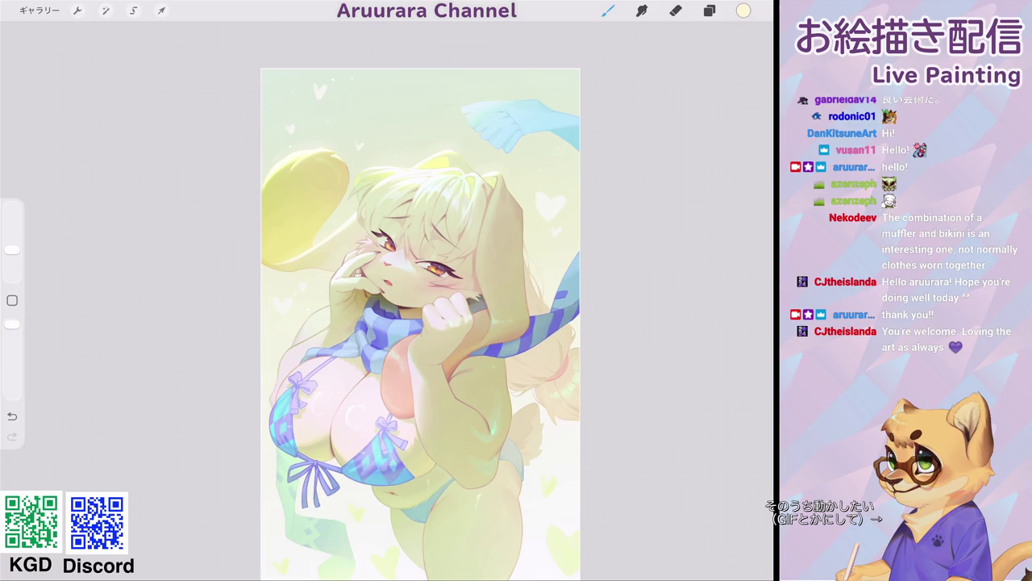
{"action": "key", "text": "ctrl+z"}
- Paint sparkle dots and a highlight along the hair's right edge
{"action": "left_click", "coordinate": [464, 158]}
{"action": "key", "text": "ctrl+z"}
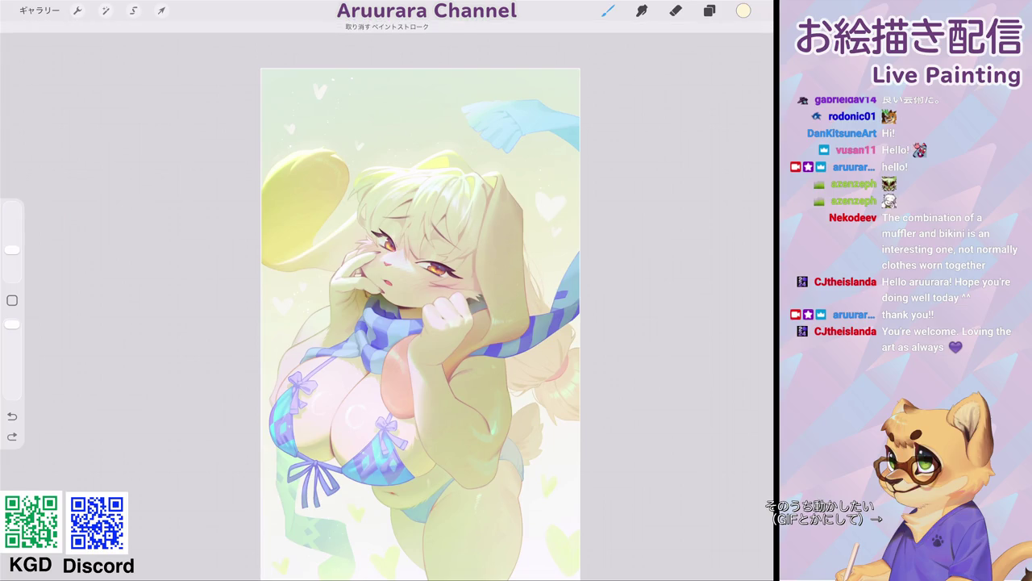
{"action": "key", "text": "ctrl+z"}
{"action": "left_click_drag", "start_coordinate": [513, 282], "coordinate": [541, 299]}
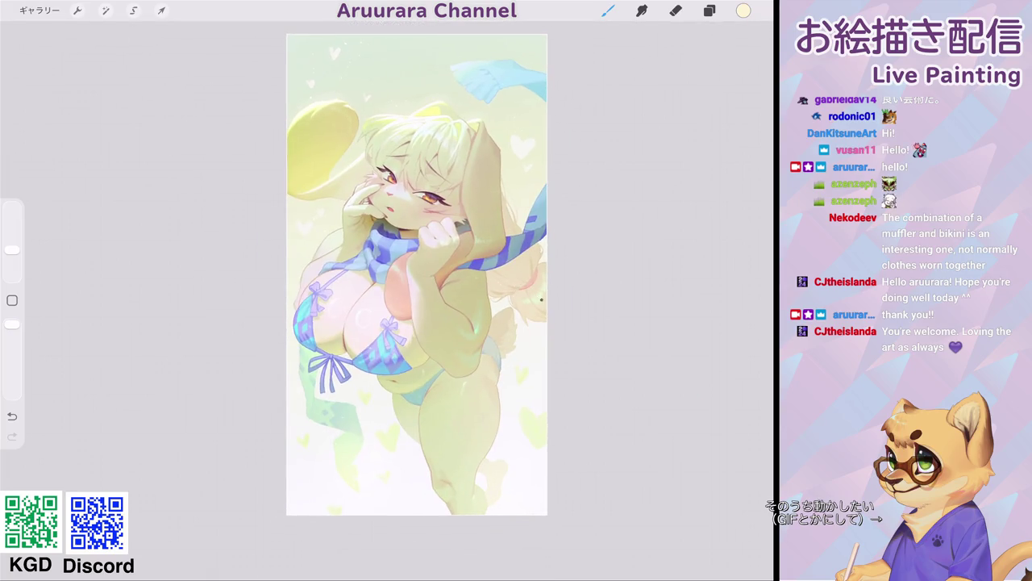
{"action": "scroll", "coordinate": [416, 275], "scroll_direction": "down", "scroll_amount": 3}
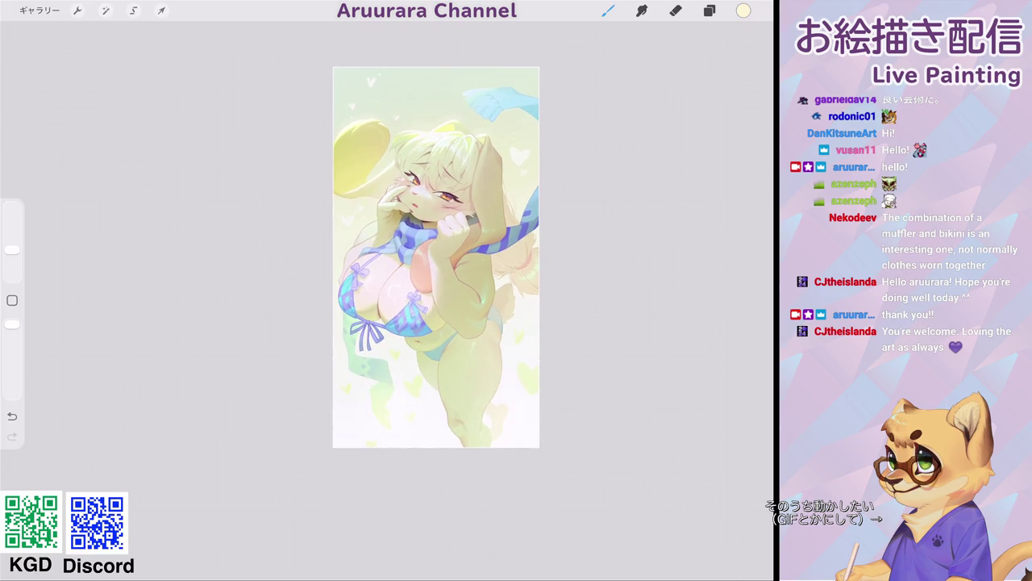
{"action": "left_click", "coordinate": [710, 10]}
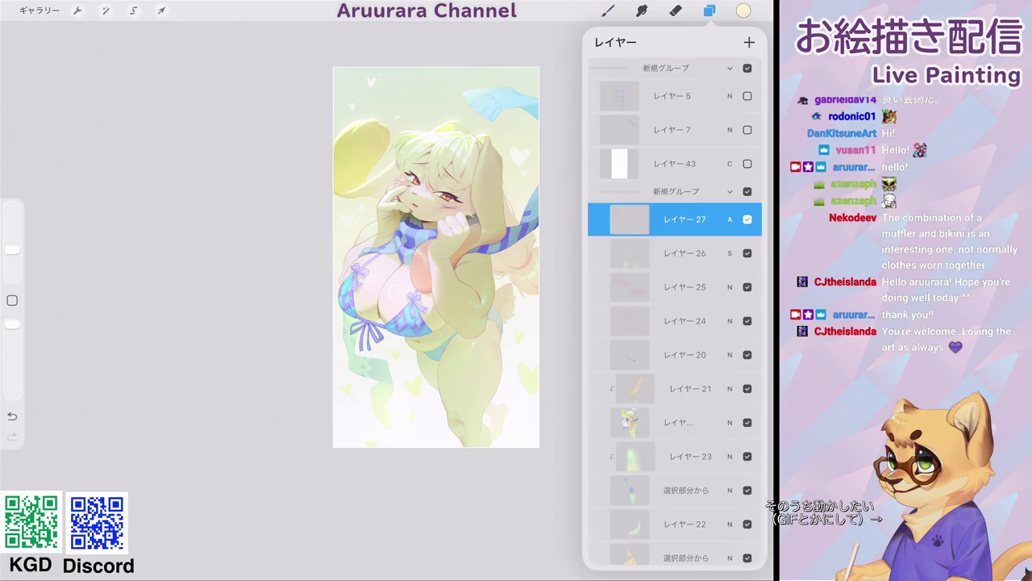
- Fill layer 23 with a mid-grey colour
{"action": "scroll", "coordinate": [674, 323], "scroll_direction": "down", "scroll_amount": 5}
{"action": "left_click", "coordinate": [674, 266]}
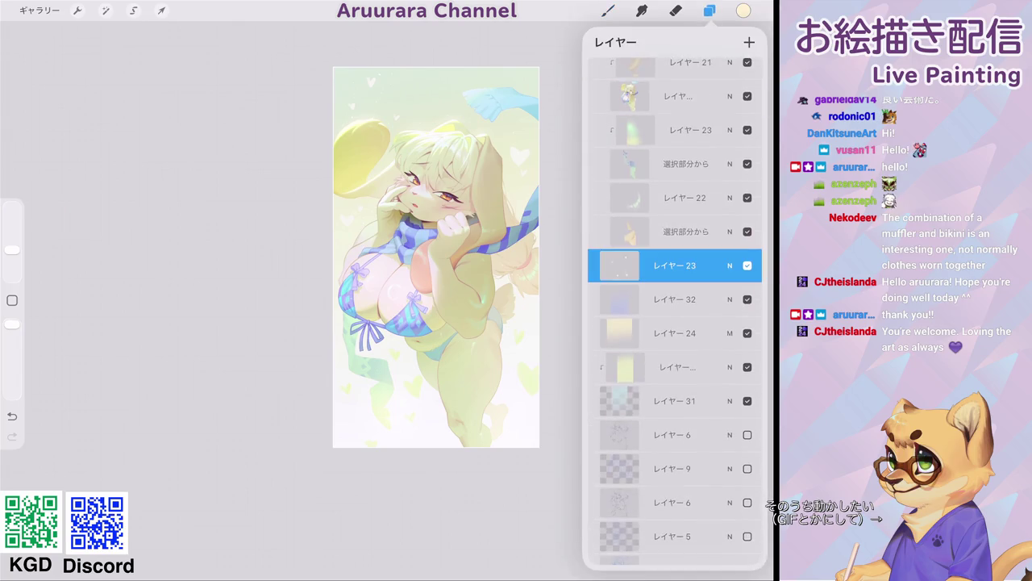
{"action": "left_click", "coordinate": [743, 11]}
{"action": "left_click", "coordinate": [634, 314]}
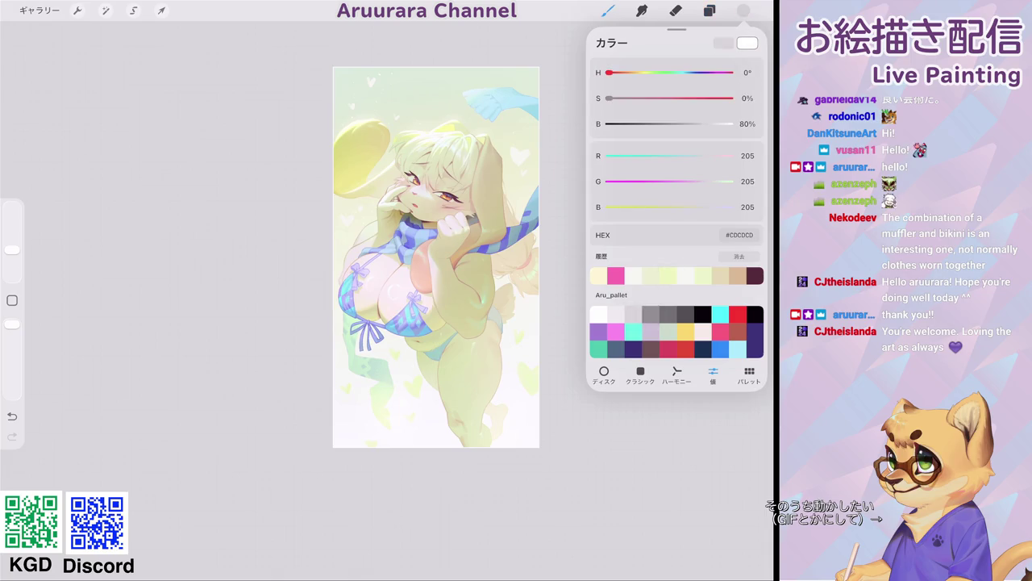
{"action": "left_click", "coordinate": [650, 314]}
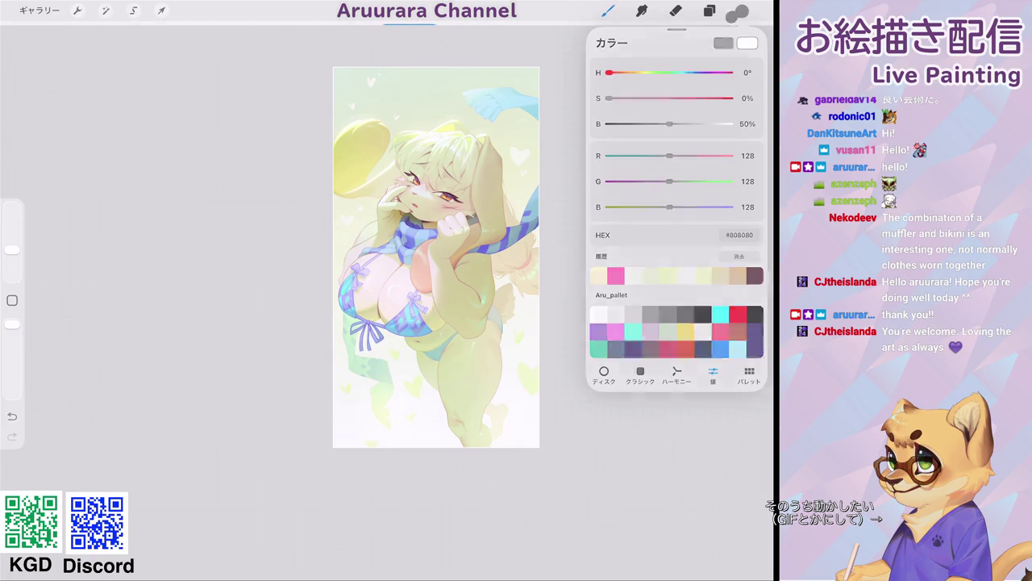
{"action": "left_click_drag", "start_coordinate": [743, 10], "coordinate": [355, 88]}
- Set layer 28 to a lighter-colour blend mode
{"action": "left_click", "coordinate": [709, 10]}
{"action": "left_click", "coordinate": [619, 311]}
{"action": "left_click", "coordinate": [730, 311]}
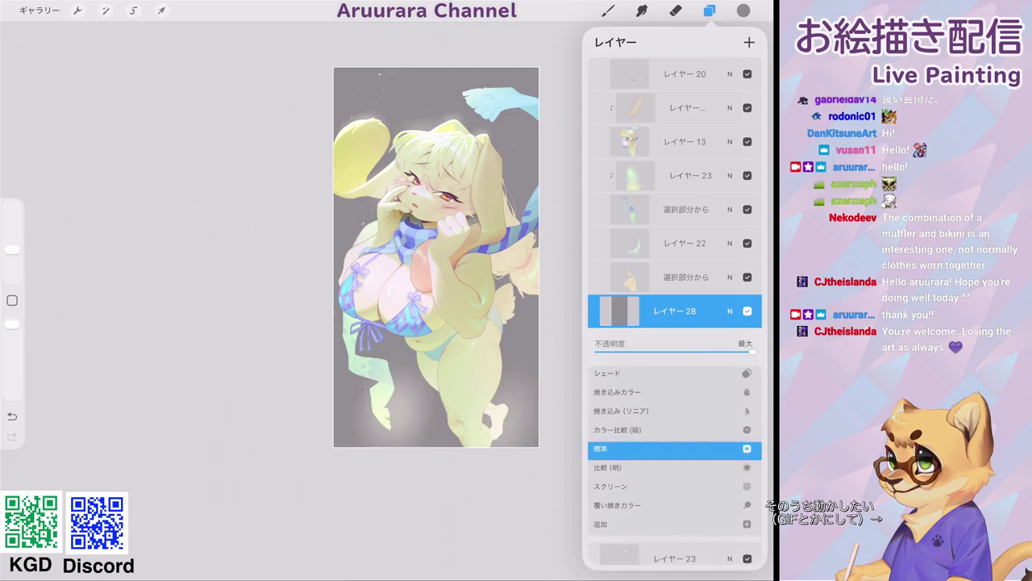
{"action": "left_click", "coordinate": [617, 455]}
{"action": "left_click", "coordinate": [730, 311]}
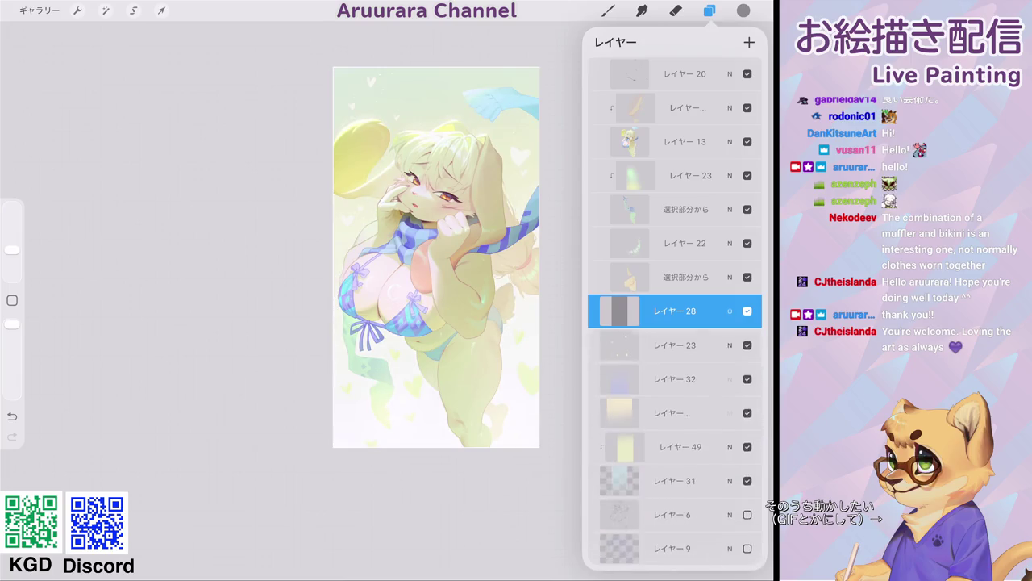
- Apply a Billow Noise adjustment at about 49% across the artwork
{"action": "left_click", "coordinate": [106, 11]}
{"action": "left_click", "coordinate": [70, 157]}
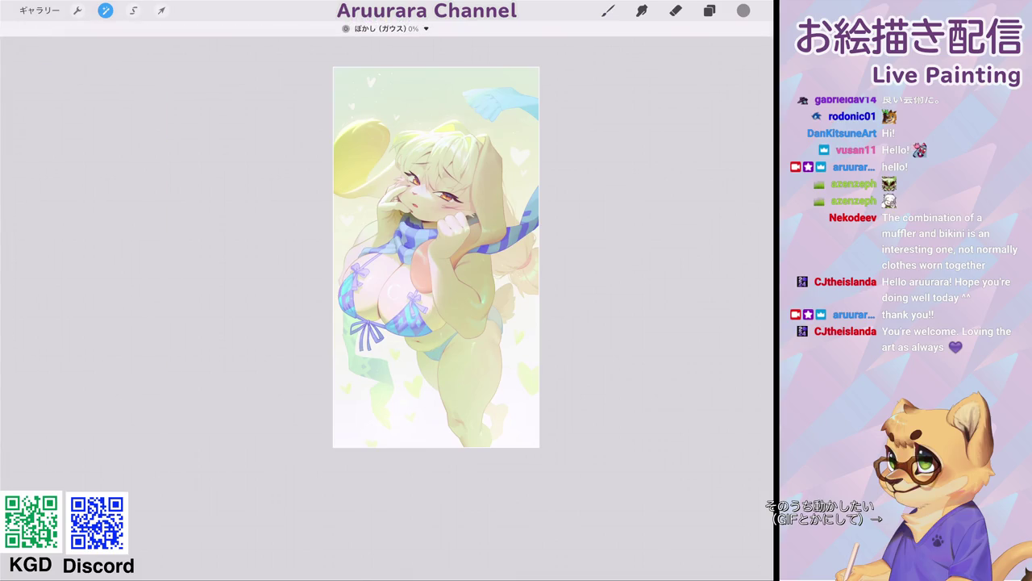
{"action": "left_click", "coordinate": [106, 11]}
{"action": "left_click", "coordinate": [58, 226]}
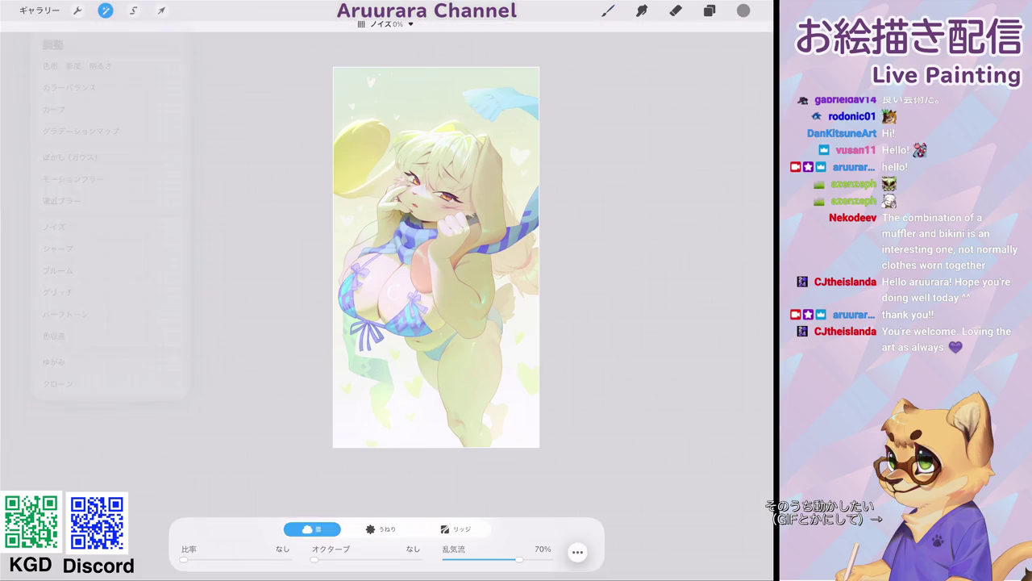
{"action": "left_click", "coordinate": [388, 528]}
{"action": "left_click", "coordinate": [577, 551]}
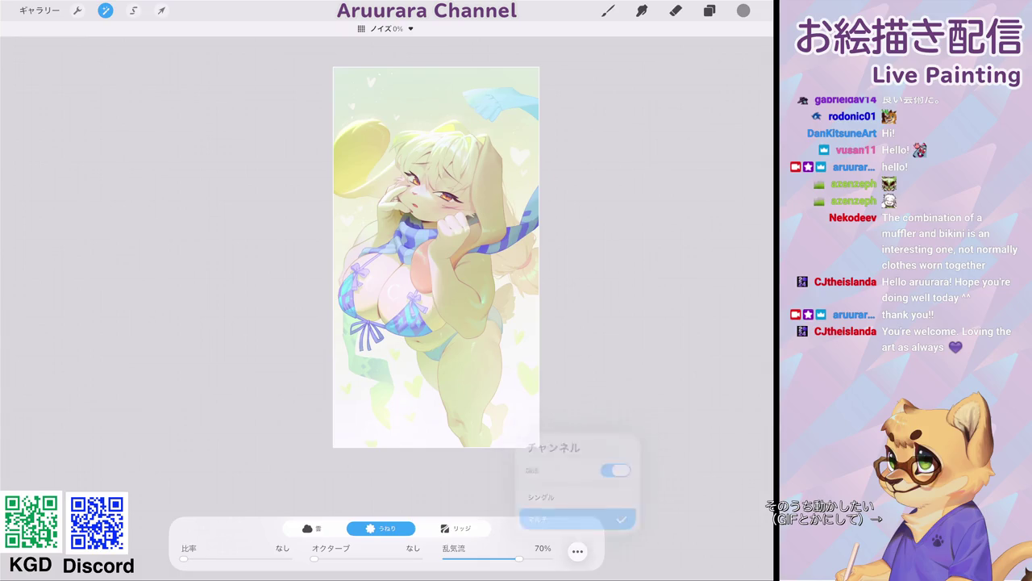
{"action": "scroll", "coordinate": [322, 282], "scroll_direction": "up", "scroll_amount": 5}
{"action": "scroll", "coordinate": [298, 306], "scroll_direction": "up", "scroll_amount": 5}
{"action": "mouse_move", "coordinate": [242, 322]}
{"action": "left_mouse_down"}
{"action": "mouse_move", "coordinate": [403, 323]}
{"action": "mouse_move", "coordinate": [323, 323]}
{"action": "left_mouse_up"}
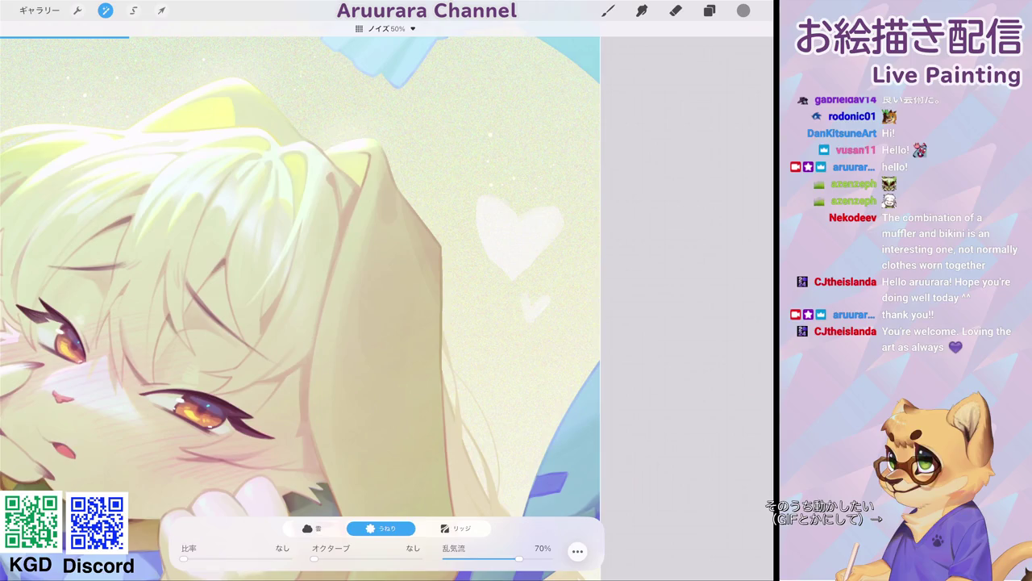
- Move layer 28 up into the top layer group
{"action": "scroll", "coordinate": [300, 306], "scroll_direction": "down", "scroll_amount": 5}
{"action": "left_click", "coordinate": [709, 10]}
{"action": "scroll", "coordinate": [674, 311], "scroll_direction": "down", "scroll_amount": 2}
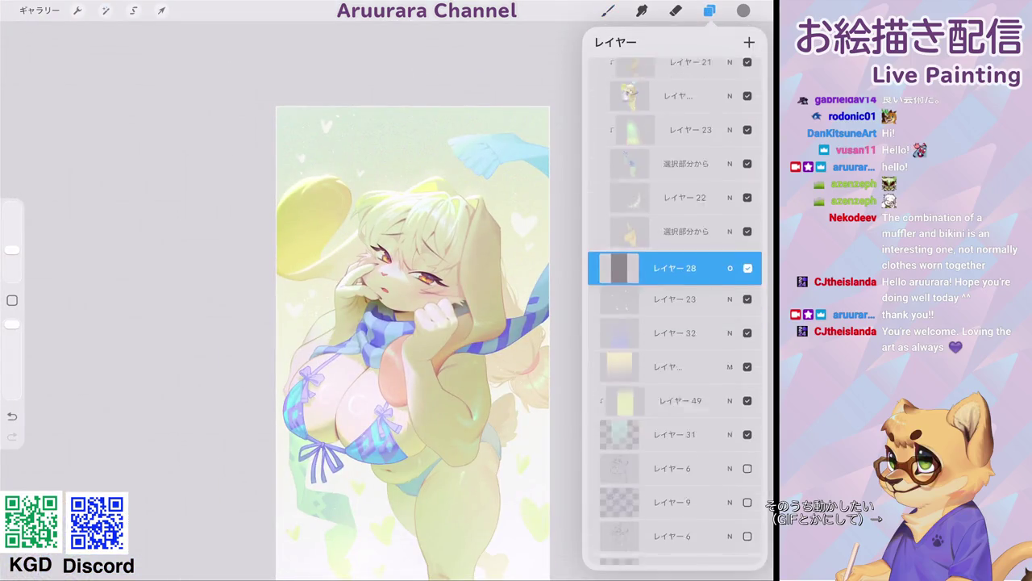
{"action": "left_click_drag", "start_coordinate": [674, 227], "coordinate": [672, 212]}
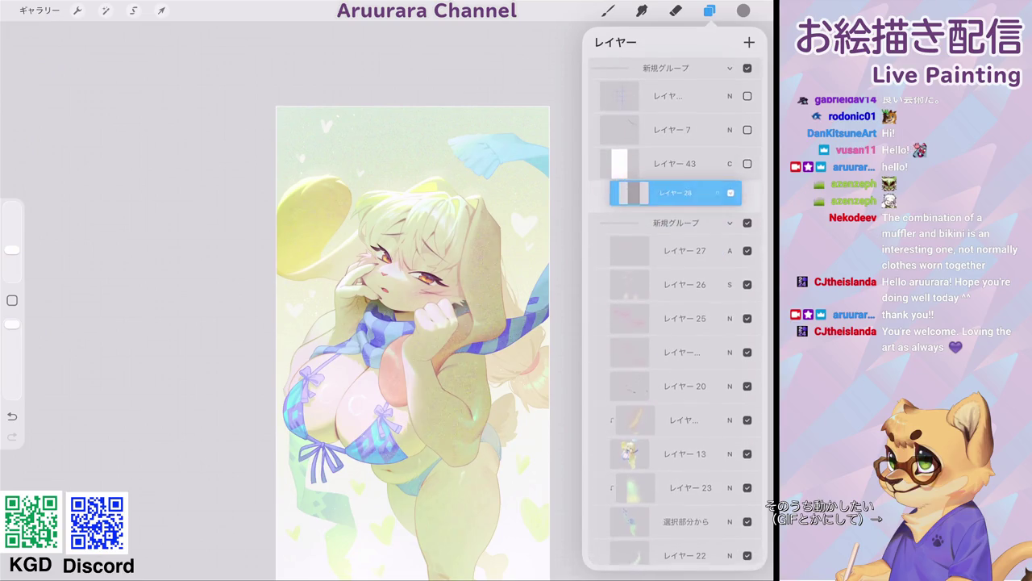
{"action": "left_click", "coordinate": [609, 10]}
- Keep layer 28 in Overlay mode and drop its opacity to 13%
{"action": "scroll", "coordinate": [413, 322], "scroll_direction": "up", "scroll_amount": 5}
{"action": "scroll", "coordinate": [323, 306], "scroll_direction": "up", "scroll_amount": 3}
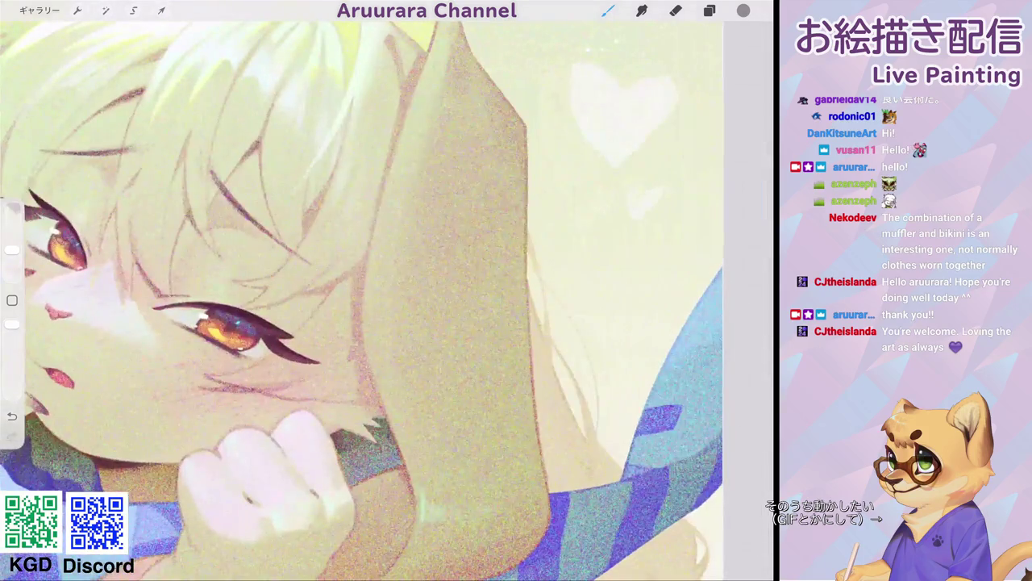
{"action": "left_click", "coordinate": [709, 11]}
{"action": "left_click", "coordinate": [730, 197]}
{"action": "left_click_drag", "start_coordinate": [623, 239], "coordinate": [618, 238]}
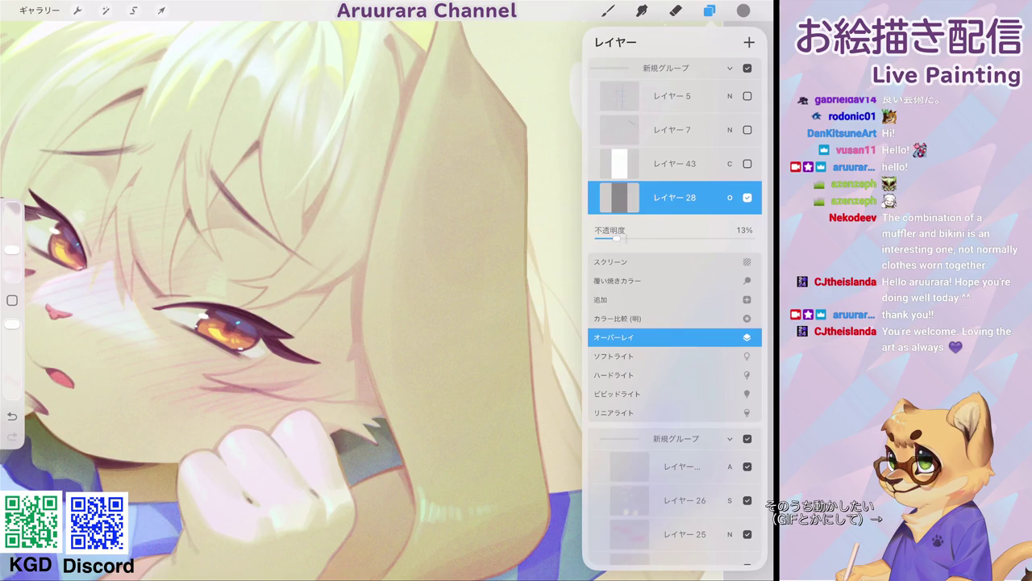
{"action": "left_click", "coordinate": [730, 197]}
{"action": "scroll", "coordinate": [323, 299], "scroll_direction": "down", "scroll_amount": 5}
{"action": "scroll", "coordinate": [330, 299], "scroll_direction": "down", "scroll_amount": 5}
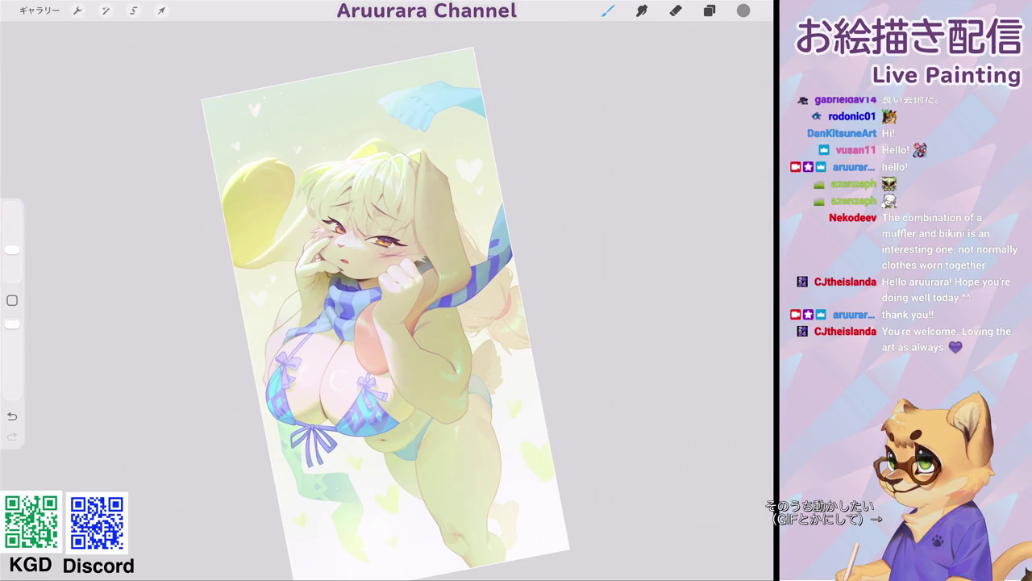
{"action": "scroll", "coordinate": [379, 306], "scroll_direction": "down", "scroll_amount": 3}
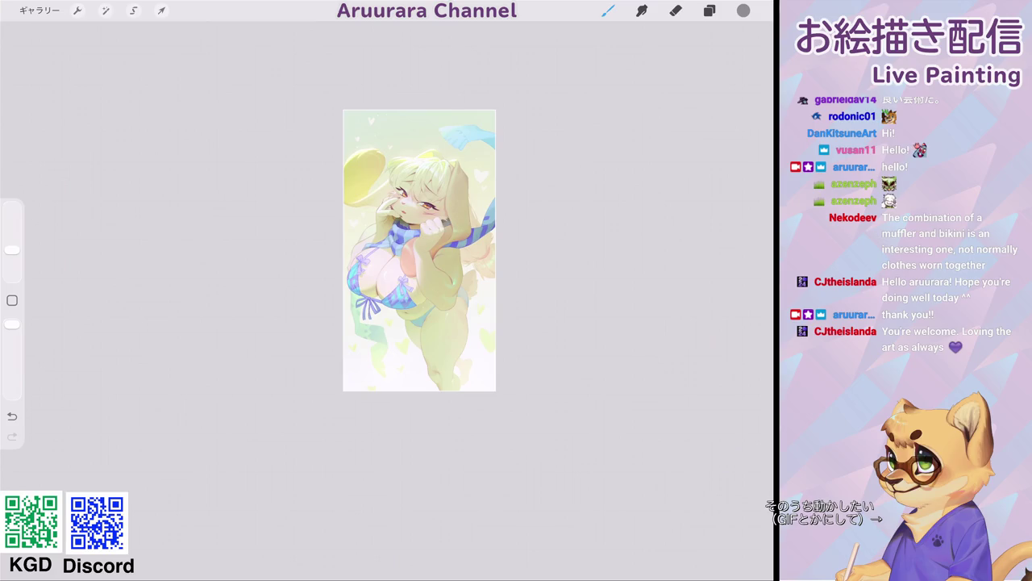
- Check the layers list, then show the Aru_tree set in the brush library
{"action": "scroll", "coordinate": [419, 250], "scroll_direction": "up", "scroll_amount": 5}
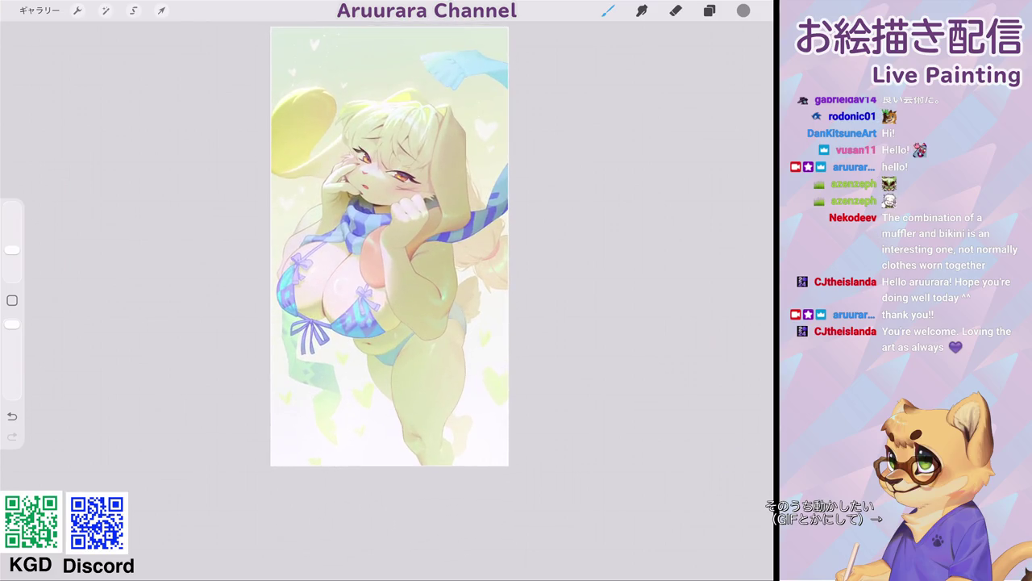
{"action": "scroll", "coordinate": [379, 242], "scroll_direction": "up", "scroll_amount": 3}
{"action": "scroll", "coordinate": [379, 242], "scroll_direction": "up", "scroll_amount": 2}
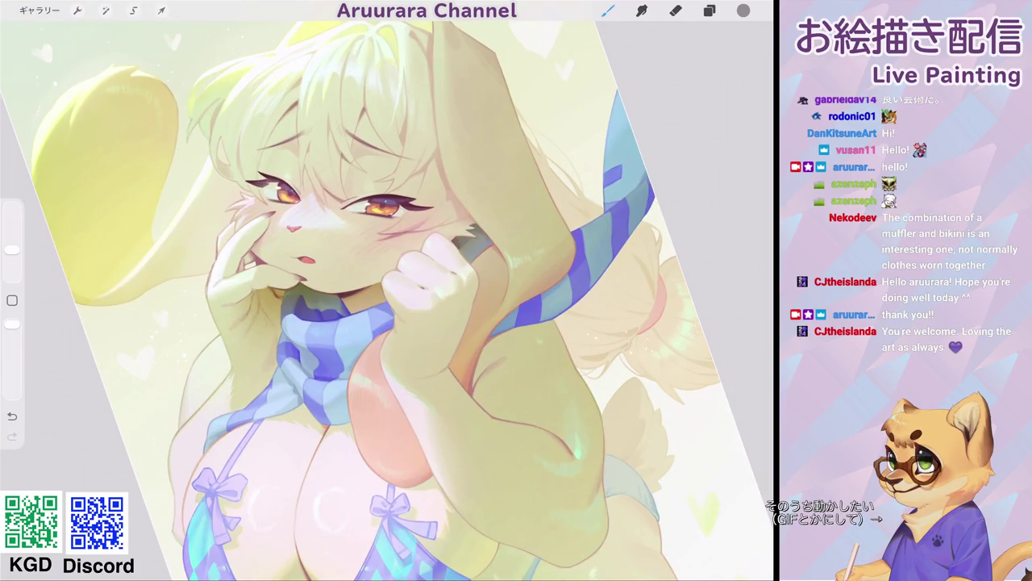
{"action": "scroll", "coordinate": [387, 298], "scroll_direction": "down", "scroll_amount": 1}
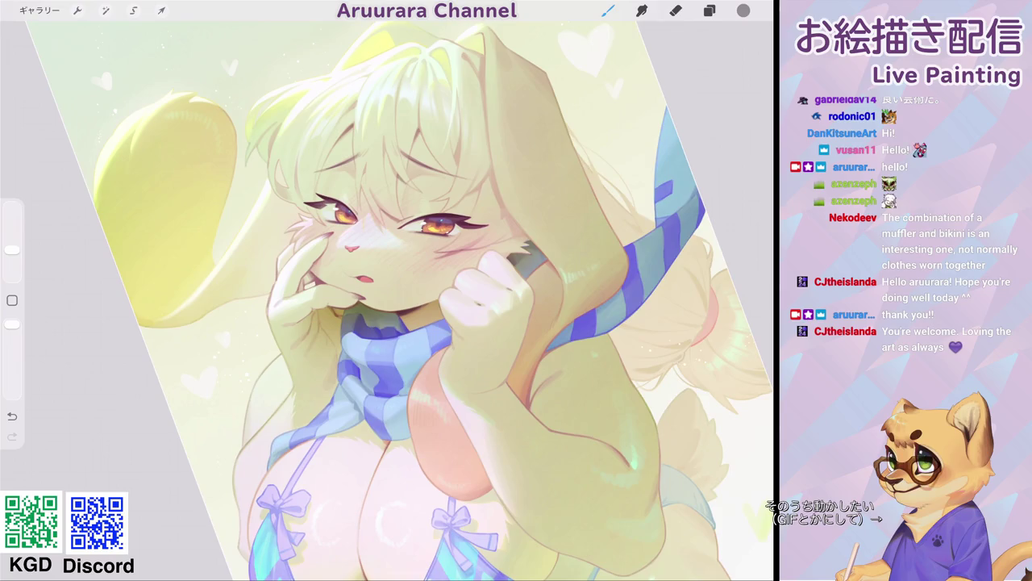
{"action": "left_click", "coordinate": [709, 10]}
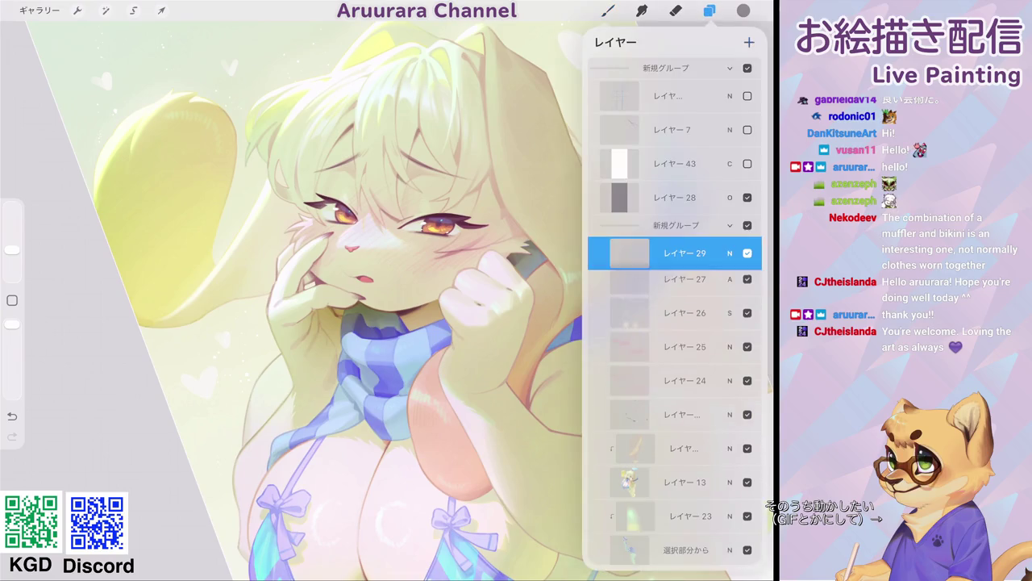
{"action": "left_click", "coordinate": [608, 10]}
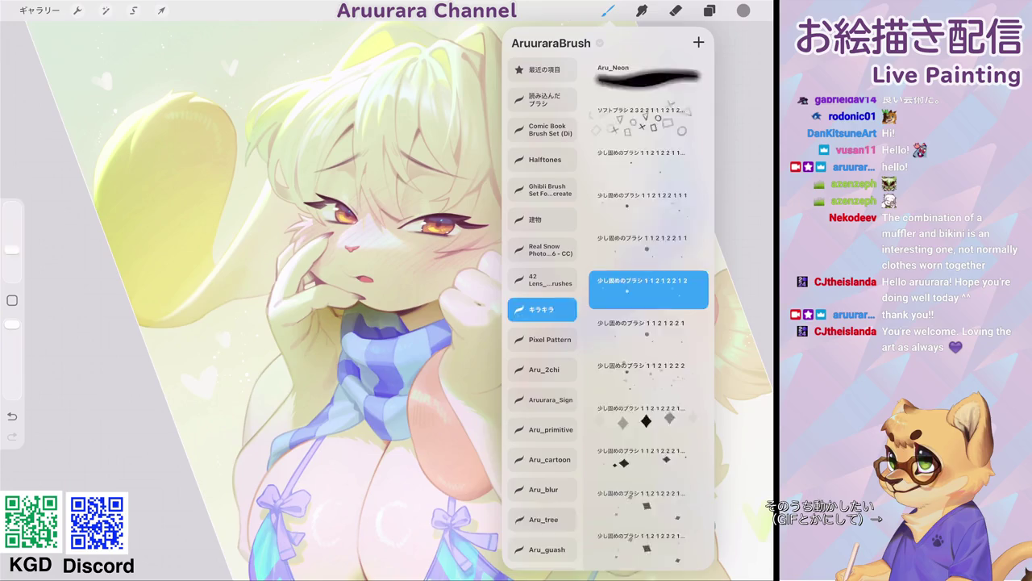
{"action": "left_click", "coordinate": [544, 520]}
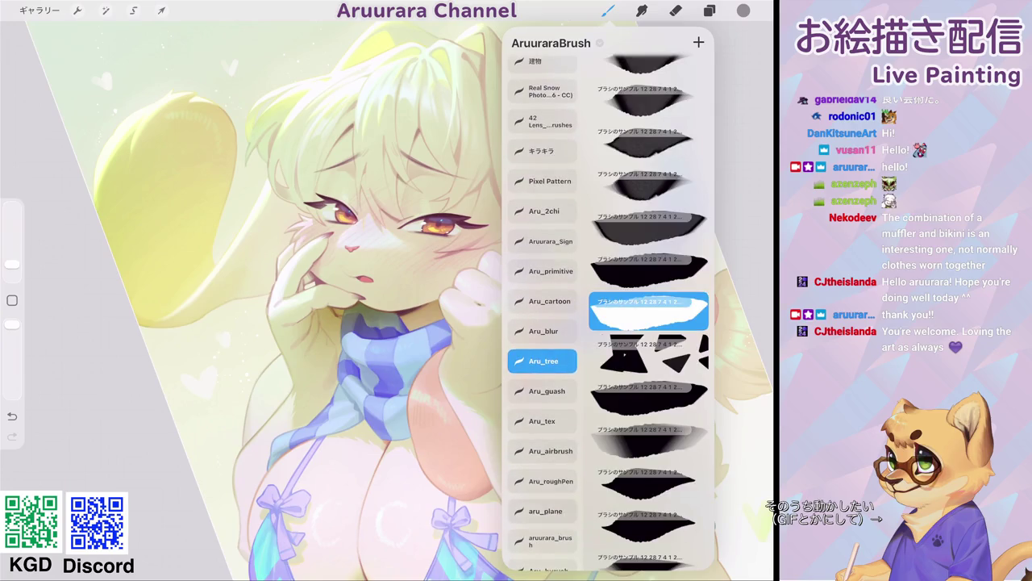
- Switch to the aru_plane brush set, sample the pale skin colour, and shrink the brush slightly
{"action": "left_click", "coordinate": [546, 511]}
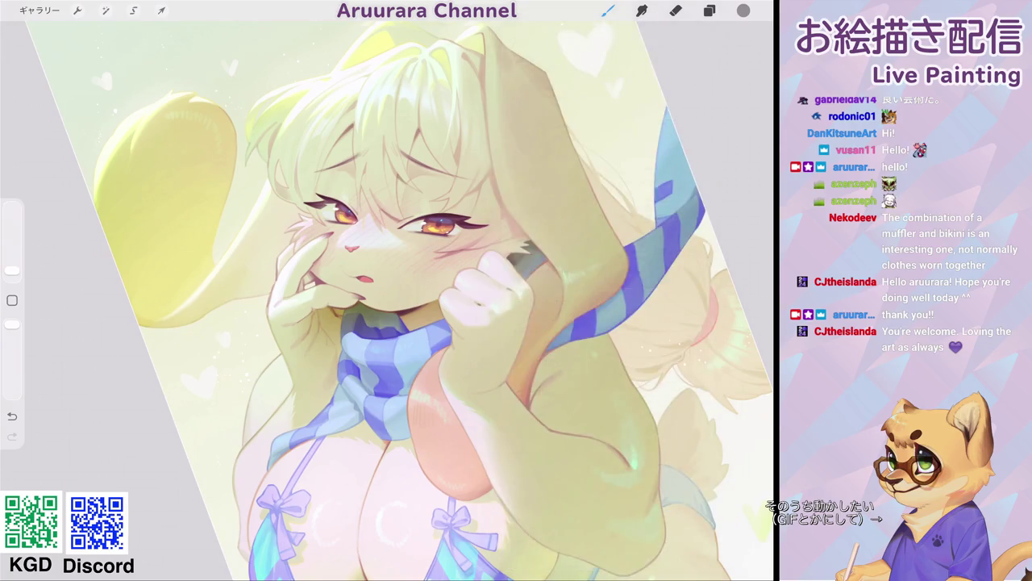
{"action": "scroll", "coordinate": [356, 243], "scroll_direction": "up", "scroll_amount": 10}
{"action": "left_click", "coordinate": [546, 294]}
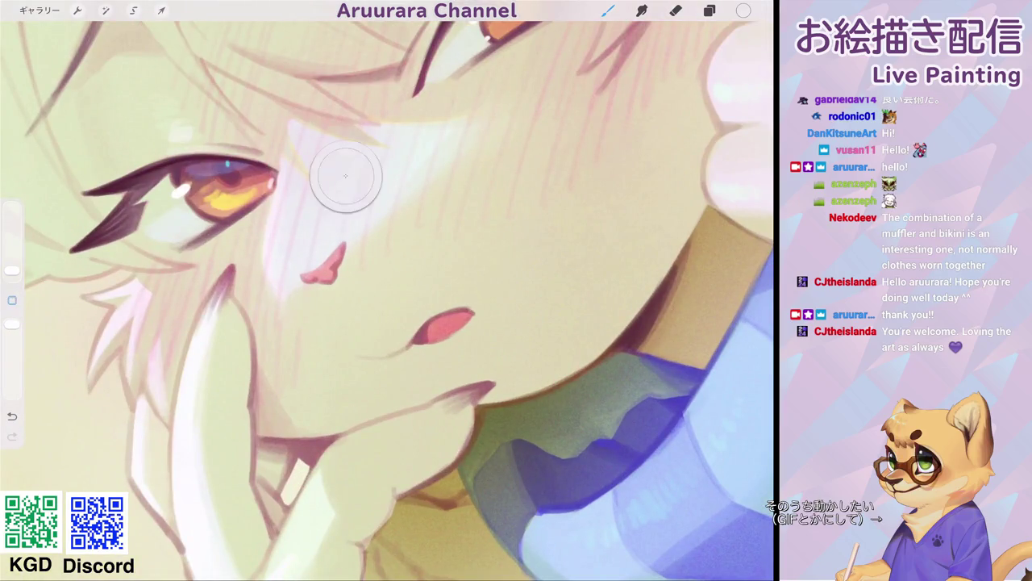
{"action": "left_click_drag", "start_coordinate": [12, 270], "coordinate": [12, 271]}
{"action": "scroll", "coordinate": [387, 291], "scroll_direction": "down", "scroll_amount": 5}
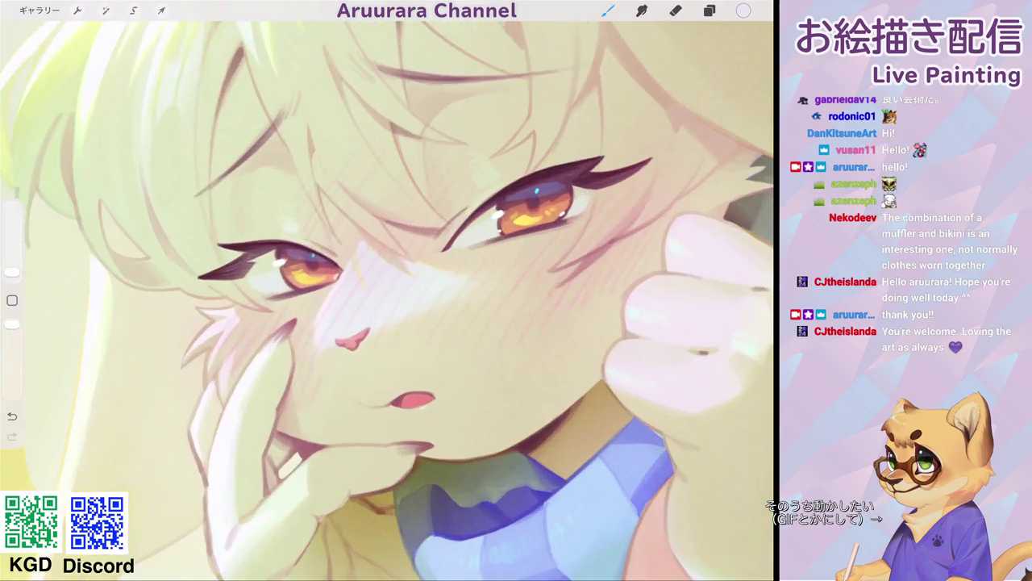
{"action": "scroll", "coordinate": [387, 290], "scroll_direction": "up", "scroll_amount": 5}
- Thicken the upper eyelid line and add eyelashes in dark maroon
{"action": "left_click", "coordinate": [470, 181]}
{"action": "left_click_drag", "start_coordinate": [484, 173], "coordinate": [494, 152]}
{"action": "mouse_move", "coordinate": [460, 189]}
{"action": "left_mouse_down"}
{"action": "mouse_move", "coordinate": [495, 150]}
{"action": "mouse_move", "coordinate": [483, 169]}
{"action": "left_mouse_up"}
{"action": "left_click_drag", "start_coordinate": [542, 147], "coordinate": [570, 126]}
{"action": "scroll", "coordinate": [388, 290], "scroll_direction": "down", "scroll_amount": 5}
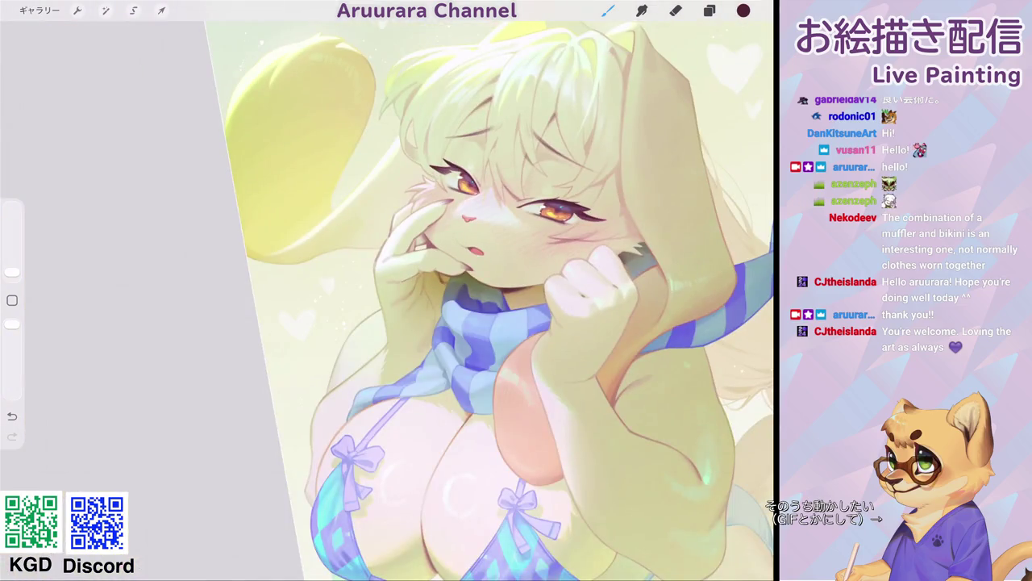
{"action": "scroll", "coordinate": [387, 291], "scroll_direction": "up", "scroll_amount": 2}
{"action": "scroll", "coordinate": [387, 290], "scroll_direction": "up", "scroll_amount": 5}
{"action": "left_click_drag", "start_coordinate": [446, 220], "coordinate": [424, 240]}
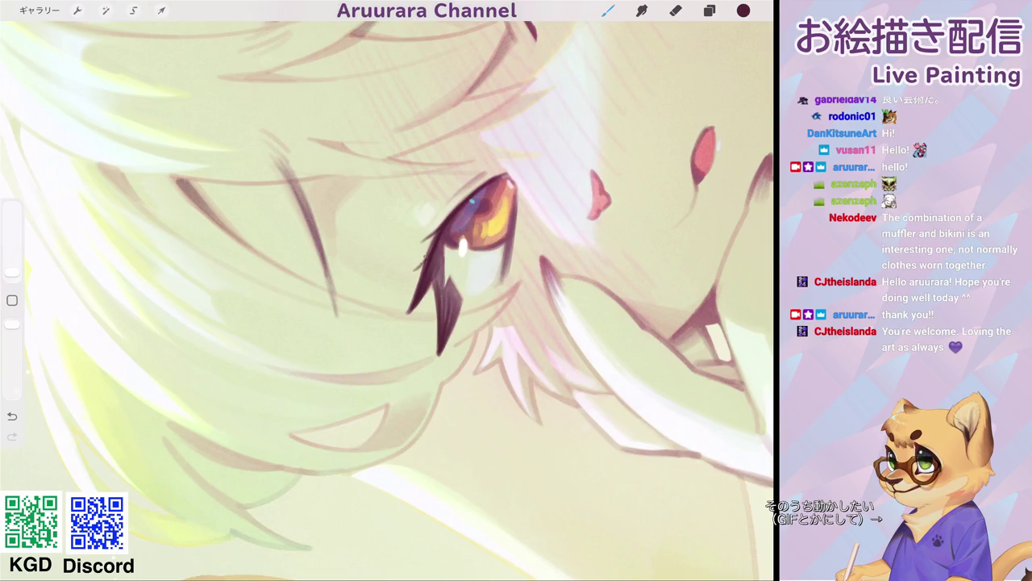
- Touch up the eye's outer and inner corners with dark strokes
{"action": "scroll", "coordinate": [387, 291], "scroll_direction": "down", "scroll_amount": 5}
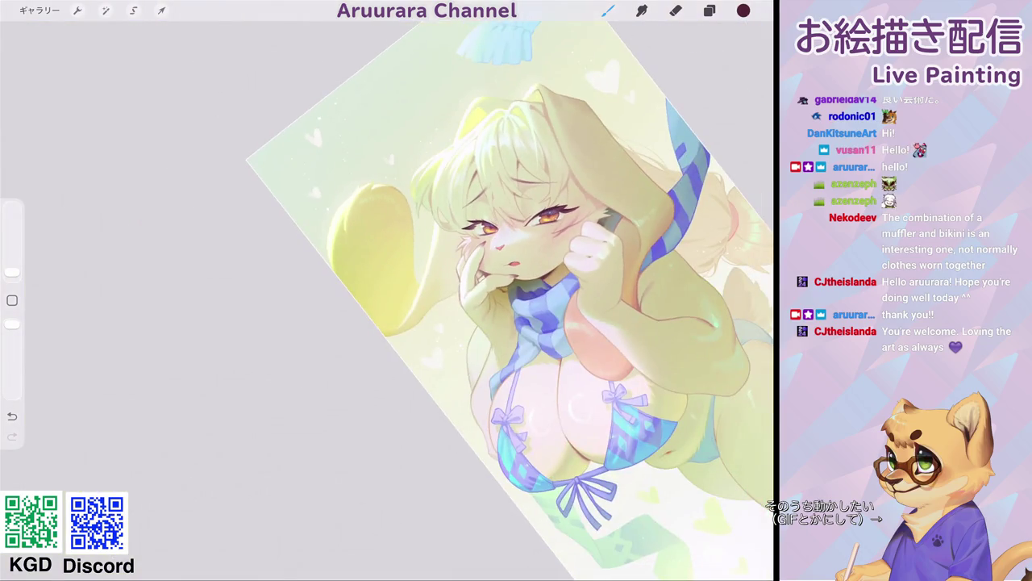
{"action": "scroll", "coordinate": [500, 299], "scroll_direction": "down", "scroll_amount": 3}
{"action": "scroll", "coordinate": [388, 290], "scroll_direction": "up", "scroll_amount": 5}
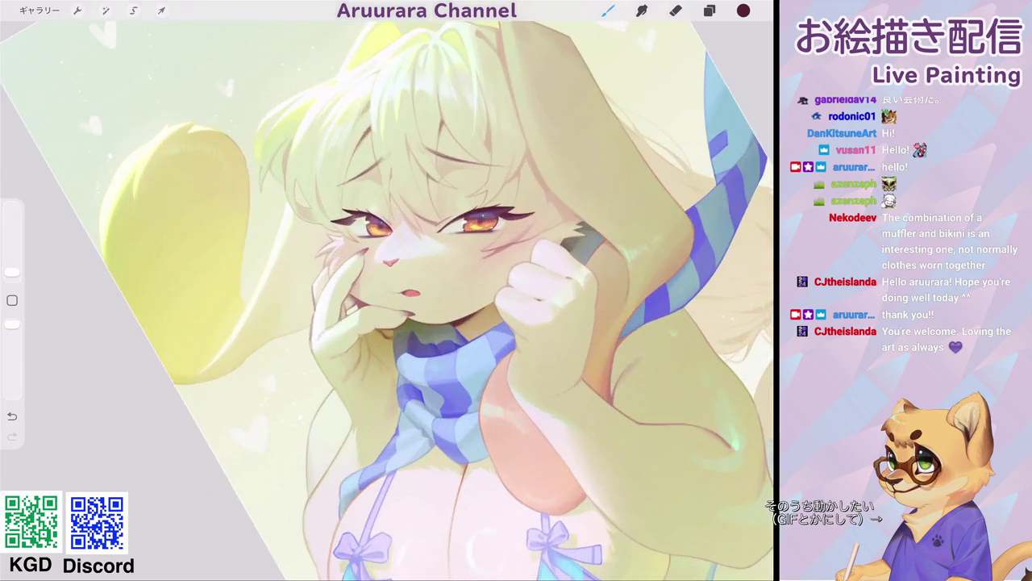
{"action": "scroll", "coordinate": [388, 290], "scroll_direction": "up", "scroll_amount": 2}
{"action": "scroll", "coordinate": [387, 290], "scroll_direction": "down", "scroll_amount": 1}
{"action": "scroll", "coordinate": [387, 291], "scroll_direction": "down", "scroll_amount": 3}
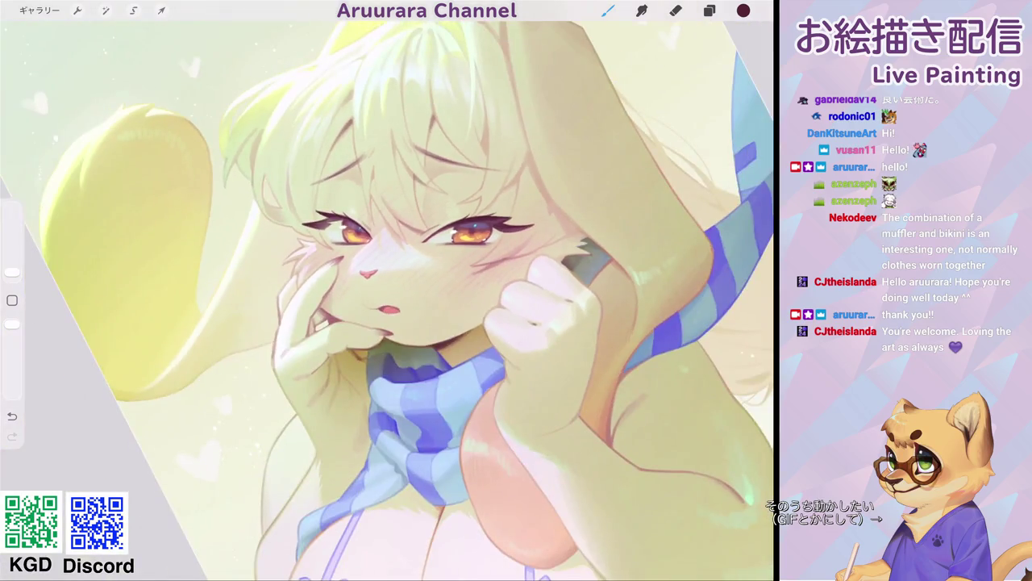
{"action": "scroll", "coordinate": [472, 233], "scroll_direction": "up", "scroll_amount": 2}
{"action": "scroll", "coordinate": [472, 234], "scroll_direction": "up", "scroll_amount": 4}
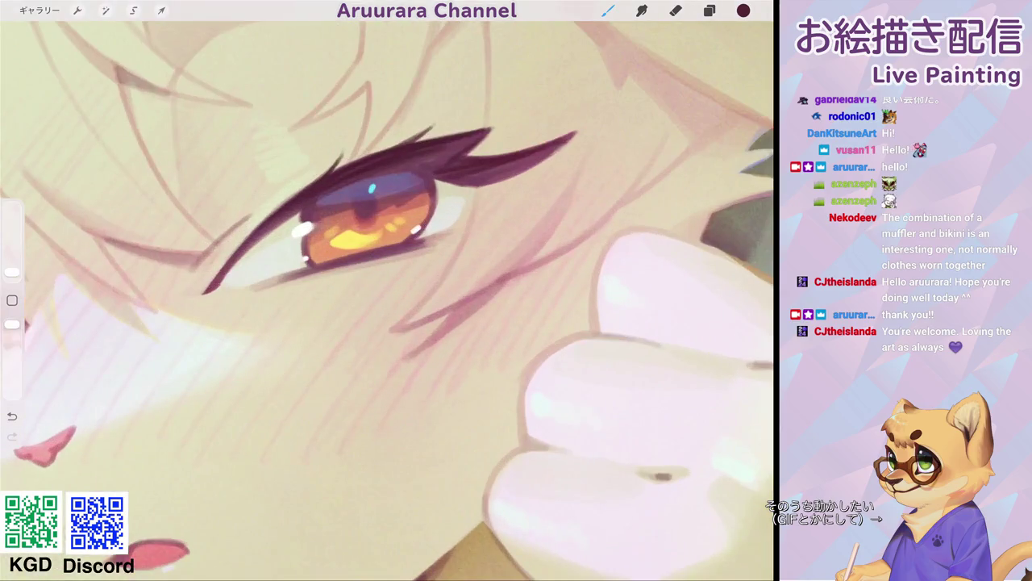
{"action": "left_click_drag", "start_coordinate": [471, 187], "coordinate": [458, 224]}
{"action": "scroll", "coordinate": [387, 290], "scroll_direction": "down", "scroll_amount": 5}
{"action": "scroll", "coordinate": [306, 216], "scroll_direction": "up", "scroll_amount": 5}
{"action": "left_click_drag", "start_coordinate": [385, 242], "coordinate": [384, 276]}
- Sample colours near the nose and left eye and hatch faint strokes on the cheek
{"action": "scroll", "coordinate": [387, 290], "scroll_direction": "down", "scroll_amount": 5}
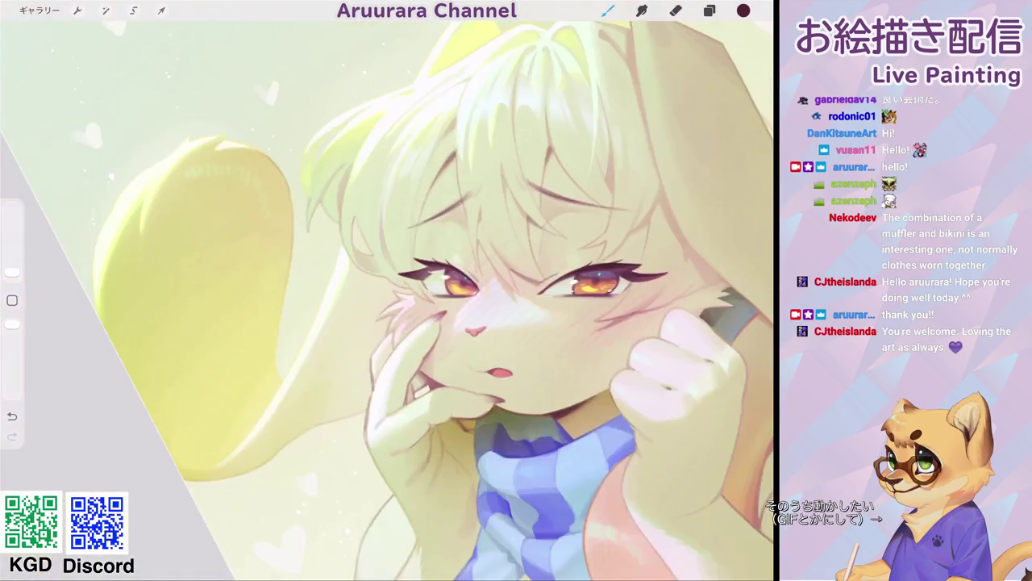
{"action": "scroll", "coordinate": [490, 300], "scroll_direction": "down", "scroll_amount": 5}
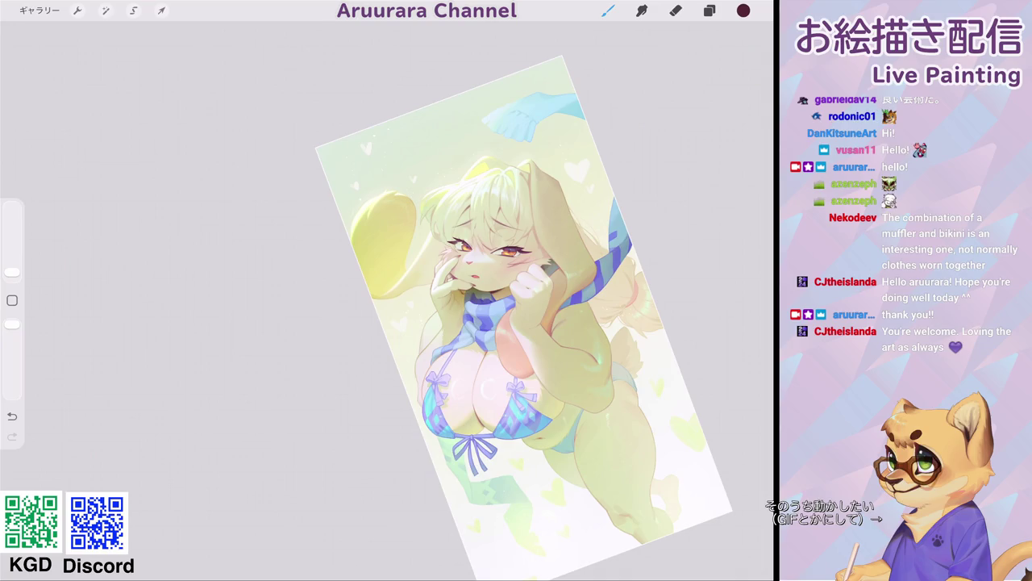
{"action": "scroll", "coordinate": [523, 315], "scroll_direction": "down", "scroll_amount": 3}
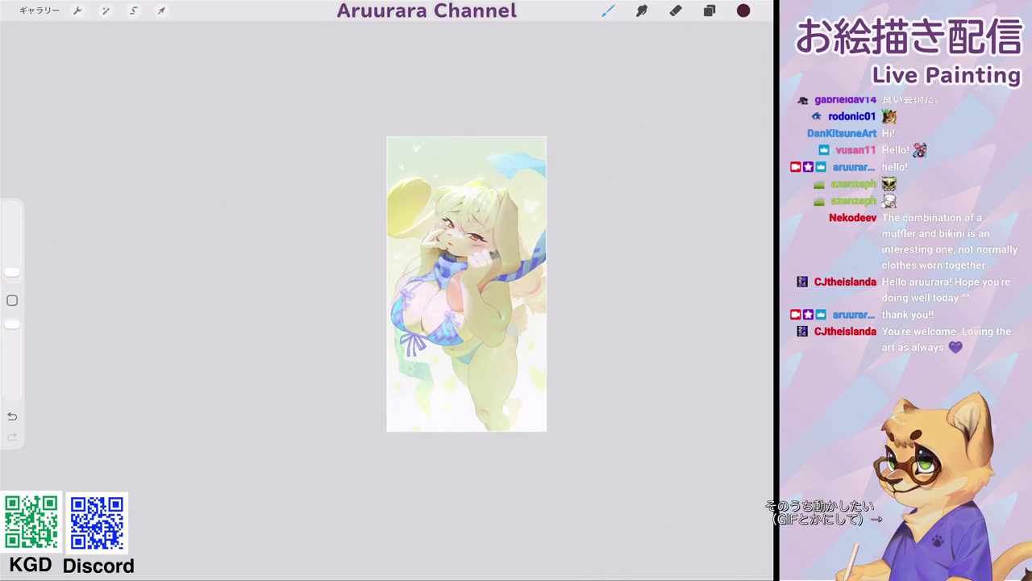
{"action": "scroll", "coordinate": [460, 233], "scroll_direction": "up", "scroll_amount": 2}
{"action": "scroll", "coordinate": [460, 234], "scroll_direction": "up", "scroll_amount": 1}
{"action": "scroll", "coordinate": [459, 233], "scroll_direction": "up", "scroll_amount": 3}
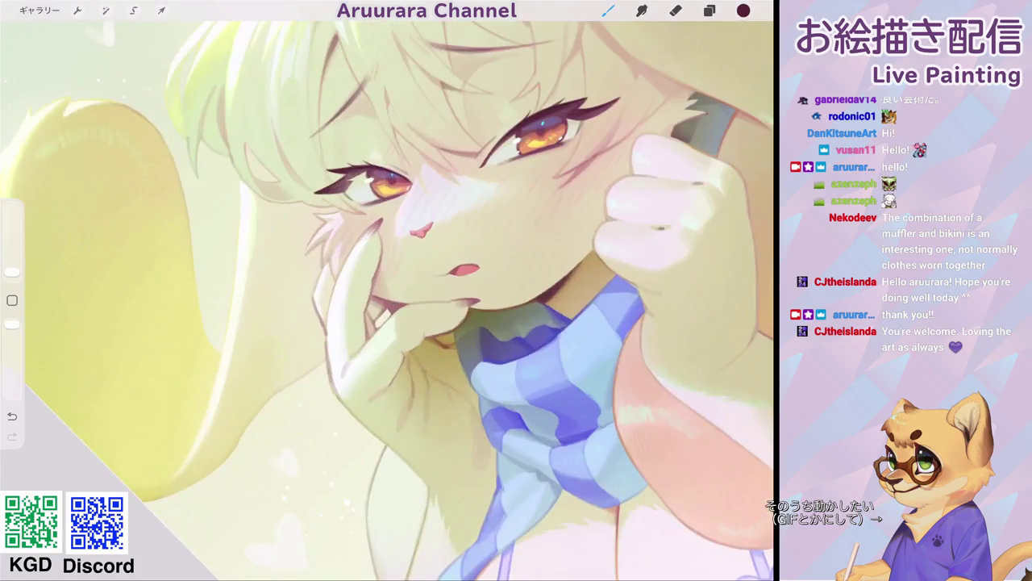
{"action": "scroll", "coordinate": [460, 234], "scroll_direction": "up", "scroll_amount": 2}
{"action": "left_click", "coordinate": [388, 278]}
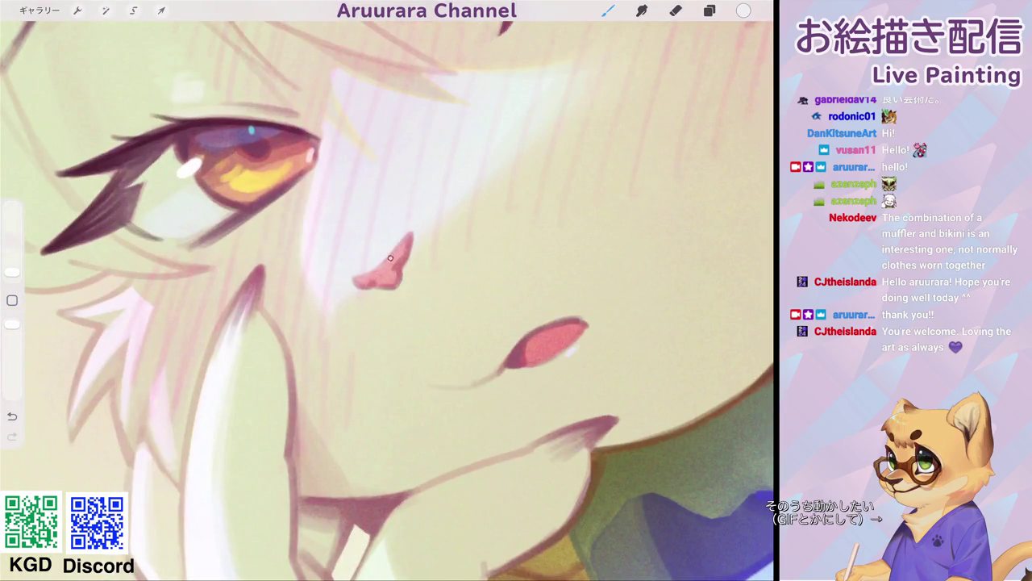
{"action": "scroll", "coordinate": [388, 298], "scroll_direction": "down", "scroll_amount": 5}
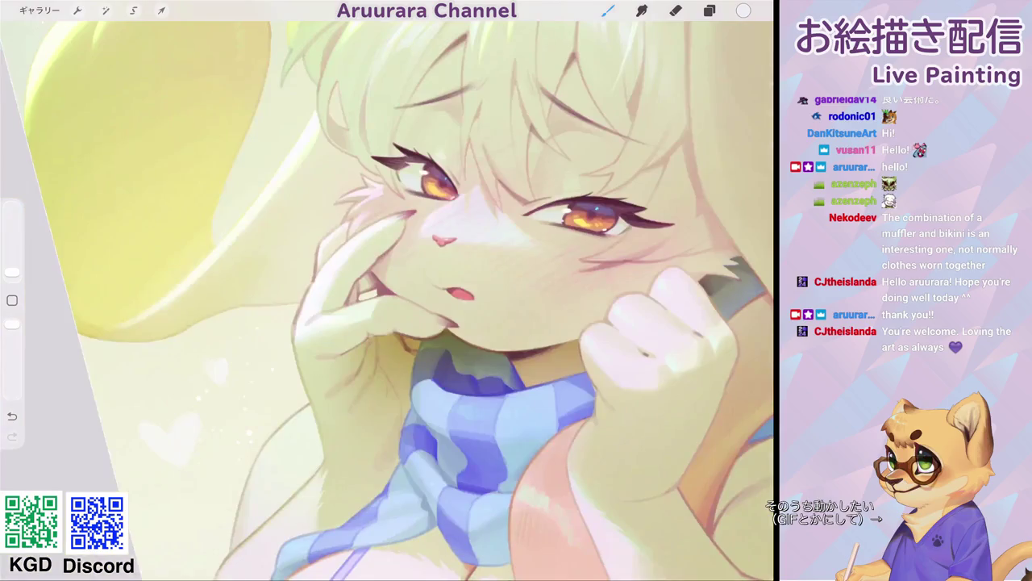
{"action": "scroll", "coordinate": [388, 298], "scroll_direction": "down", "scroll_amount": 2}
{"action": "scroll", "coordinate": [452, 226], "scroll_direction": "up", "scroll_amount": 3}
{"action": "scroll", "coordinate": [451, 226], "scroll_direction": "up", "scroll_amount": 3}
{"action": "scroll", "coordinate": [452, 226], "scroll_direction": "up", "scroll_amount": 2}
{"action": "left_click", "coordinate": [349, 143]}
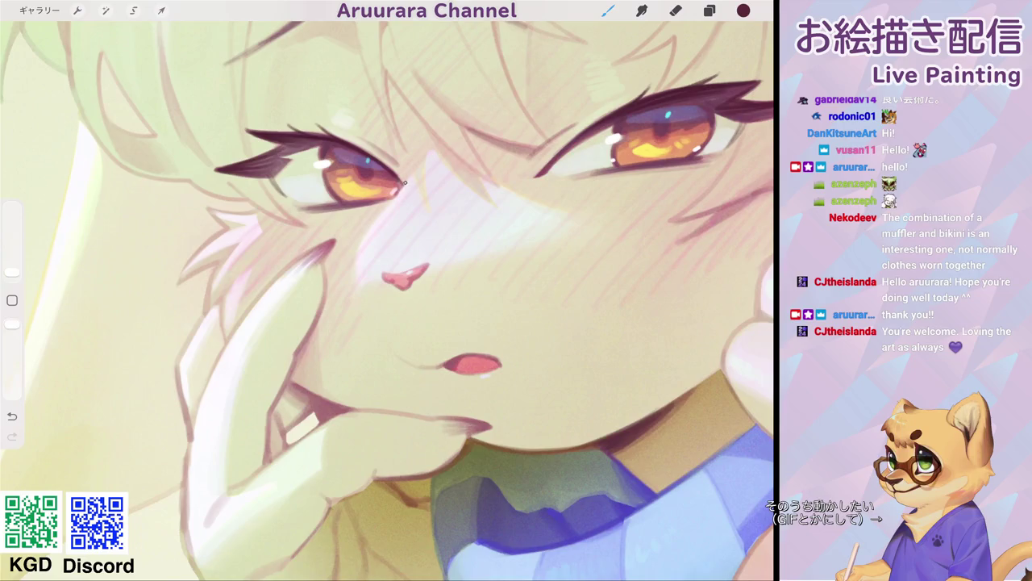
{"action": "left_click_drag", "start_coordinate": [405, 180], "coordinate": [361, 233]}
{"action": "left_click_drag", "start_coordinate": [390, 200], "coordinate": [358, 242]}
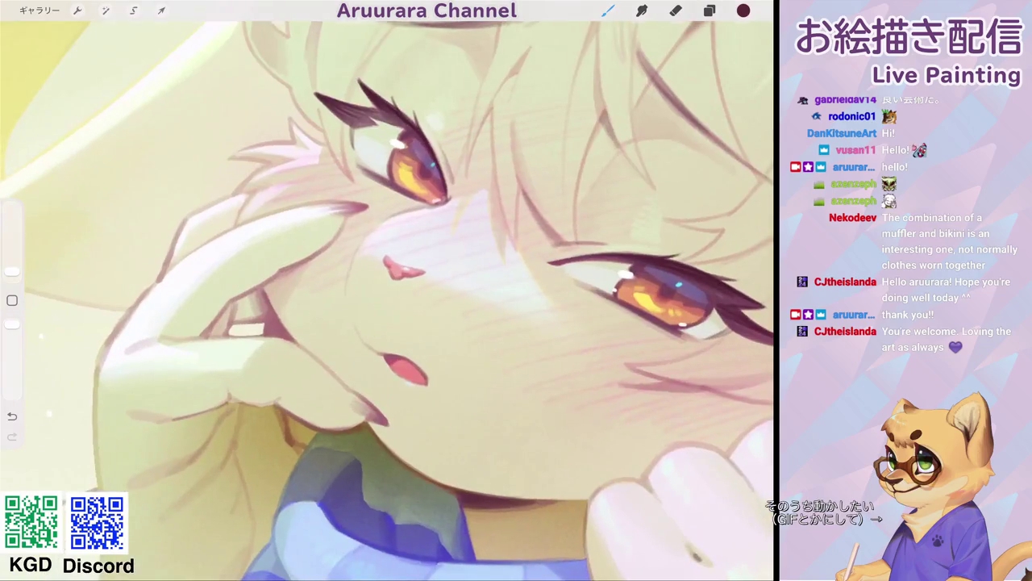
{"action": "key", "text": "ctrl+z"}
- Paint a small mark beside the mouth and reopen the brush library
{"action": "left_click", "coordinate": [364, 342]}
{"action": "scroll", "coordinate": [387, 298], "scroll_direction": "down", "scroll_amount": 5}
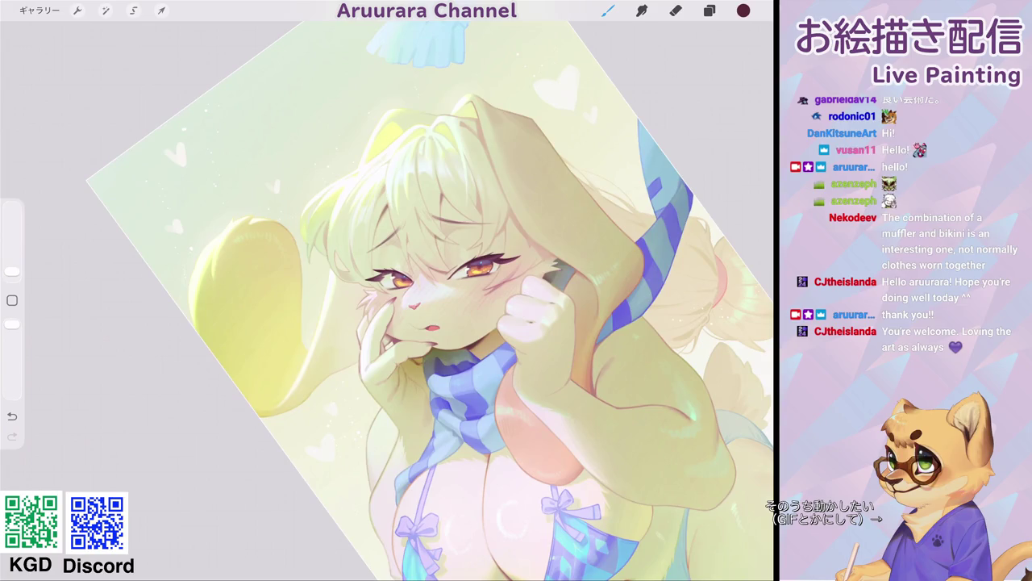
{"action": "scroll", "coordinate": [387, 298], "scroll_direction": "up", "scroll_amount": 5}
{"action": "left_click", "coordinate": [608, 11]}
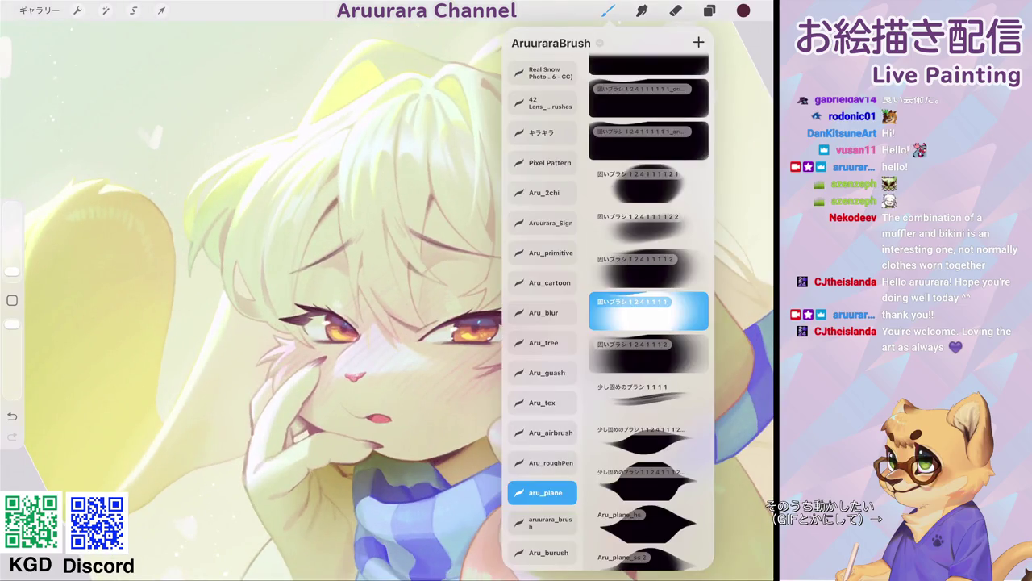
- Switch to the 少し固めのブラシ brush in white and lay a first thin strand through the hair
{"action": "left_click", "coordinate": [649, 481]}
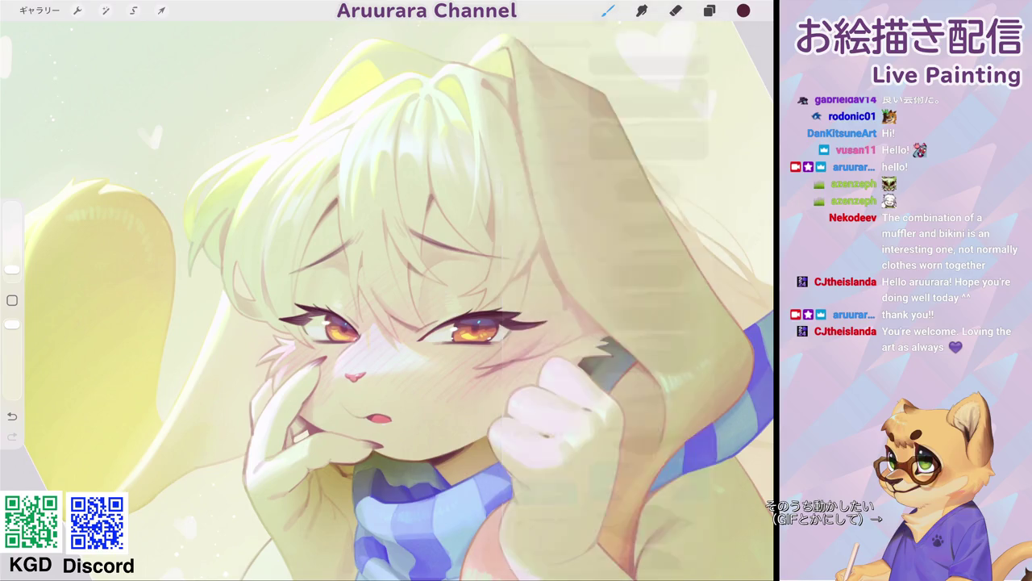
{"action": "scroll", "coordinate": [387, 299], "scroll_direction": "up", "scroll_amount": 3}
{"action": "left_click", "coordinate": [415, 169]}
{"action": "left_click_drag", "start_coordinate": [394, 199], "coordinate": [430, 346]}
{"action": "left_click", "coordinate": [12, 417]}
{"action": "left_click_drag", "start_coordinate": [13, 269], "coordinate": [12, 271]}
{"action": "left_click_drag", "start_coordinate": [401, 186], "coordinate": [466, 372]}
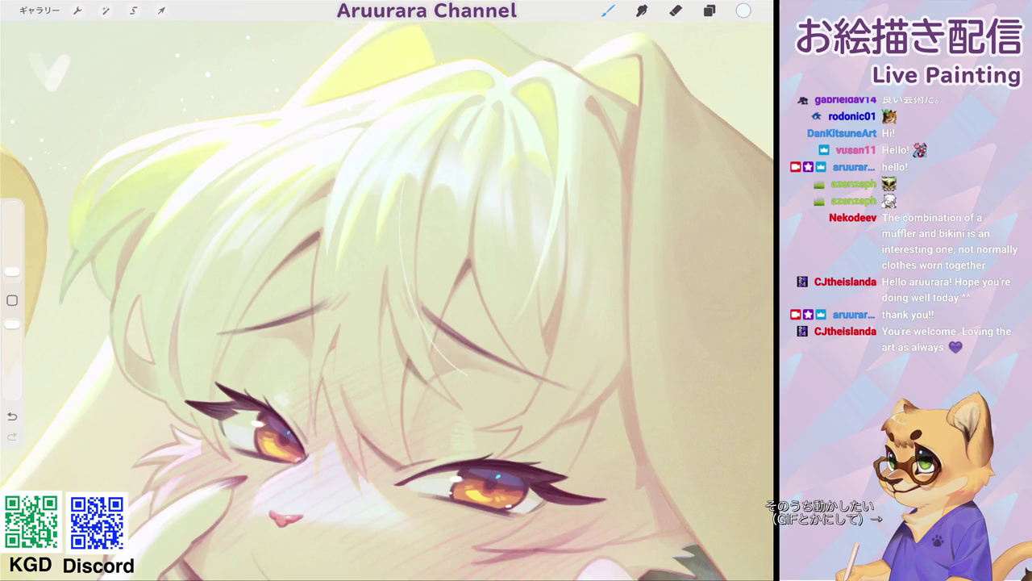
- Add a faint light strand plus two thin white strands along the hair edge
{"action": "scroll", "coordinate": [387, 298], "scroll_direction": "down", "scroll_amount": 3}
{"action": "scroll", "coordinate": [387, 299], "scroll_direction": "up", "scroll_amount": 3}
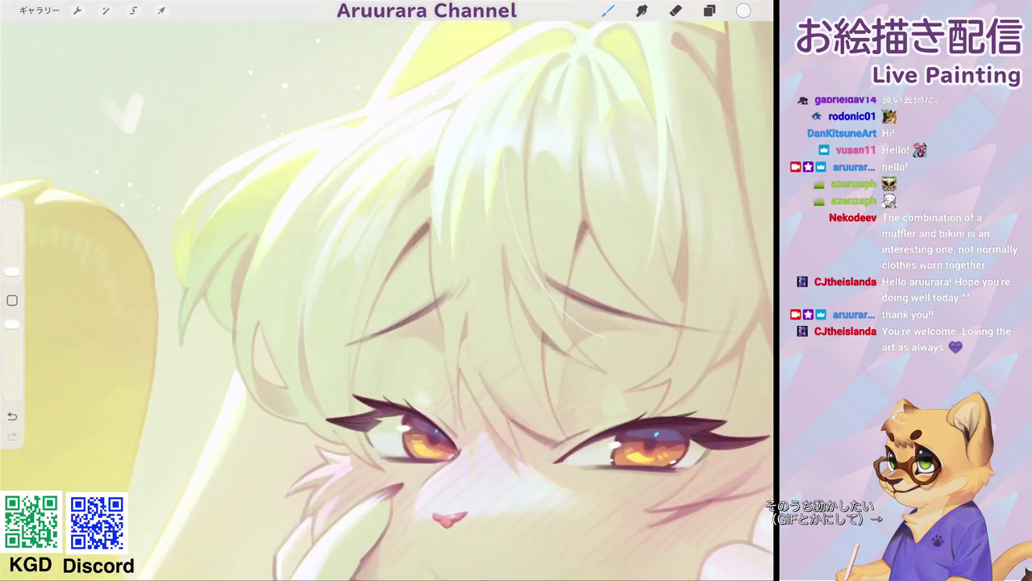
{"action": "left_click_drag", "start_coordinate": [363, 279], "coordinate": [387, 369]}
{"action": "scroll", "coordinate": [387, 299], "scroll_direction": "down", "scroll_amount": 3}
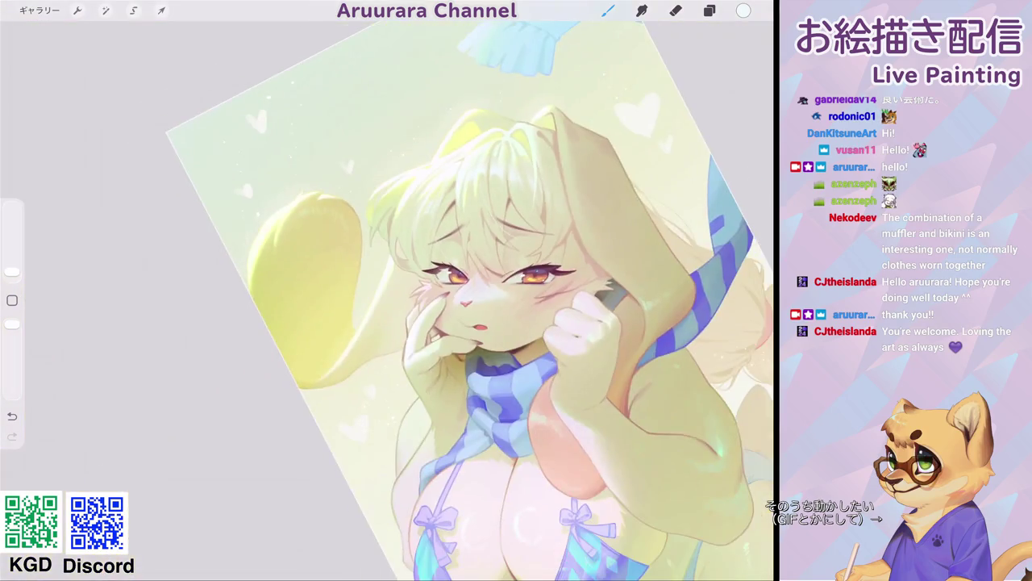
{"action": "scroll", "coordinate": [388, 299], "scroll_direction": "up", "scroll_amount": 3}
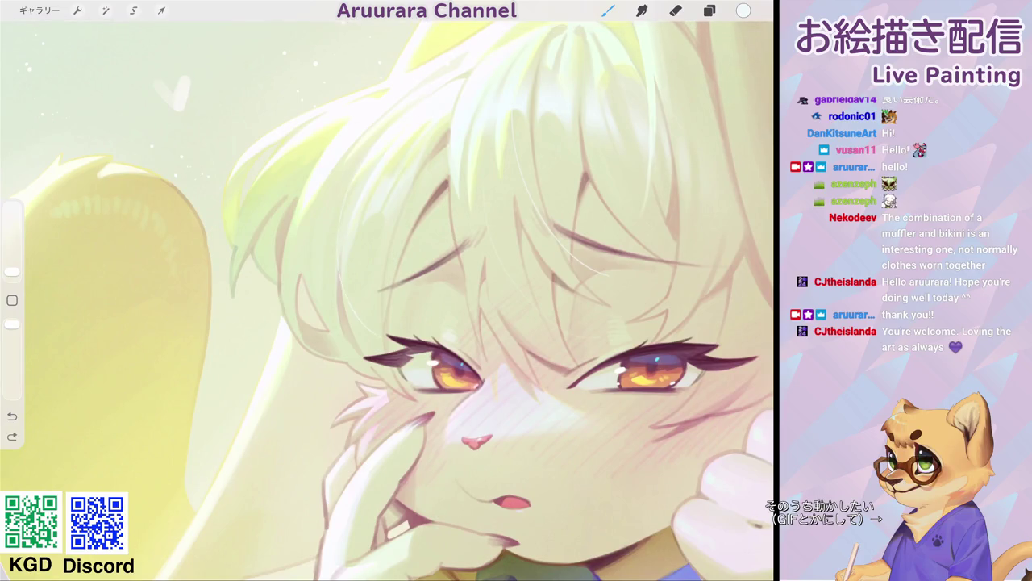
{"action": "scroll", "coordinate": [387, 299], "scroll_direction": "up", "scroll_amount": 3}
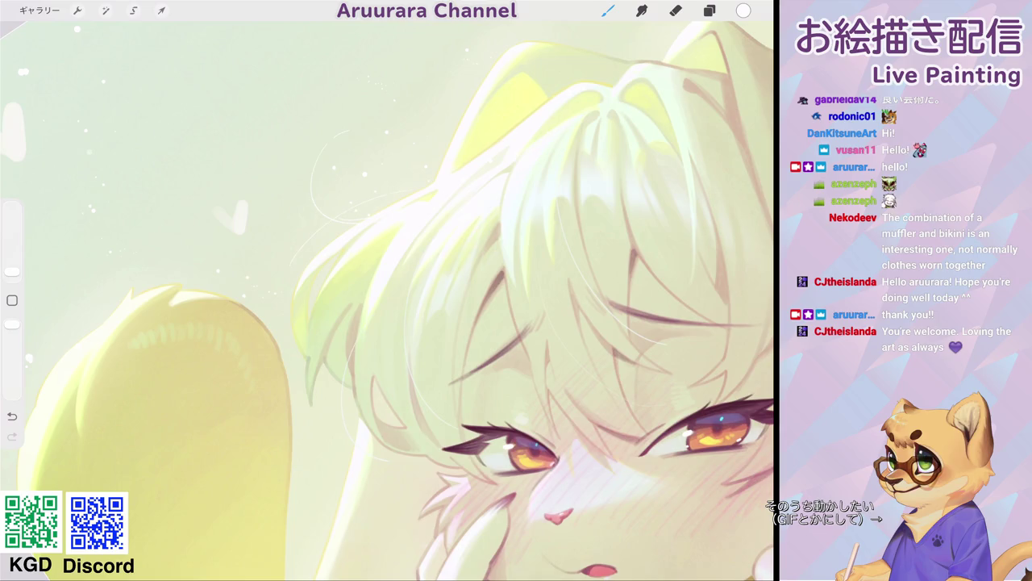
{"action": "scroll", "coordinate": [387, 299], "scroll_direction": "down", "scroll_amount": 3}
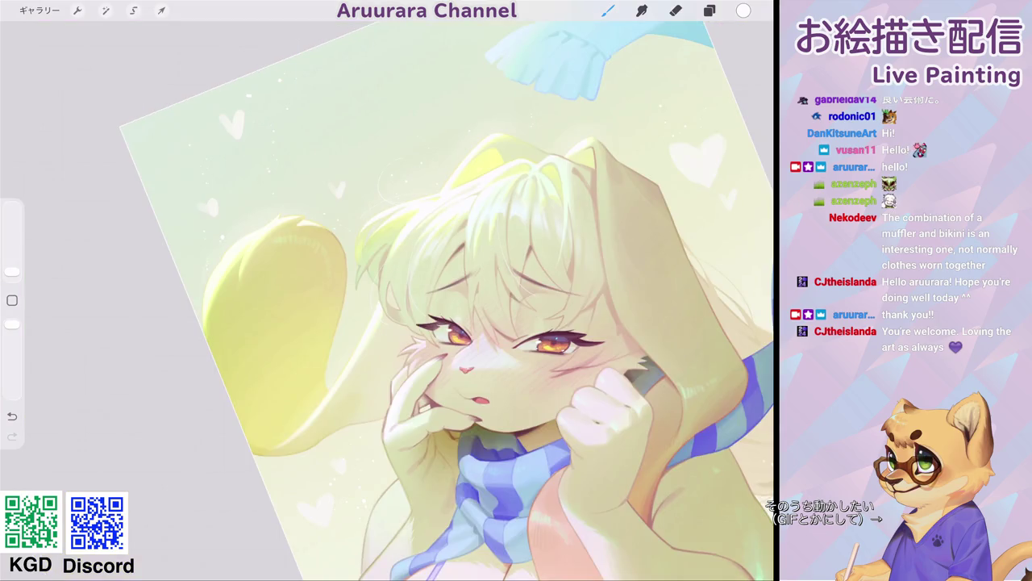
{"action": "scroll", "coordinate": [387, 298], "scroll_direction": "up", "scroll_amount": 5}
{"action": "scroll", "coordinate": [387, 299], "scroll_direction": "up", "scroll_amount": 2}
{"action": "left_click_drag", "start_coordinate": [413, 234], "coordinate": [363, 279]}
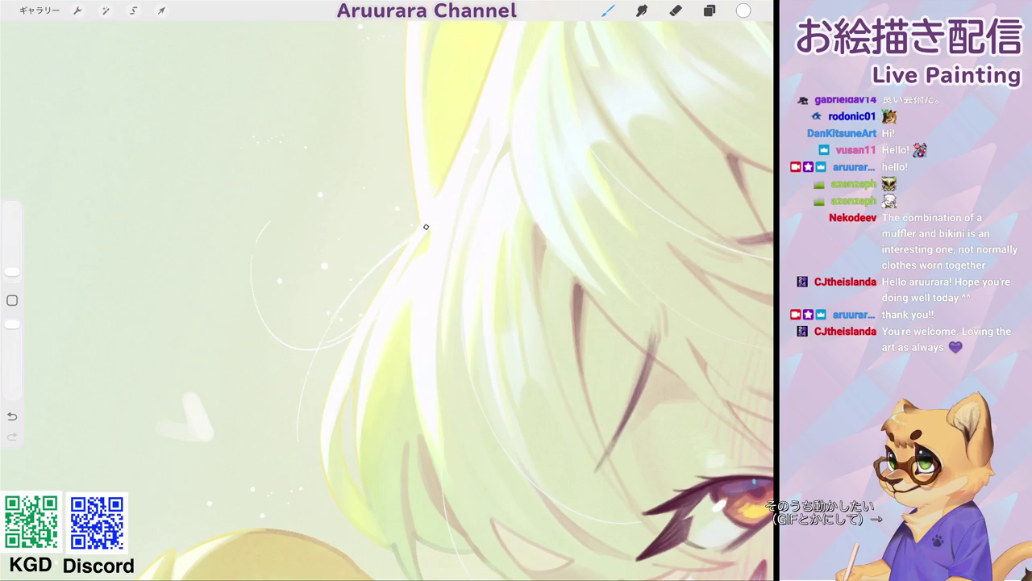
{"action": "left_click_drag", "start_coordinate": [418, 227], "coordinate": [345, 298]}
- Add a curved white strand atop the hair, then undo the long final strand
{"action": "scroll", "coordinate": [387, 299], "scroll_direction": "down", "scroll_amount": 3}
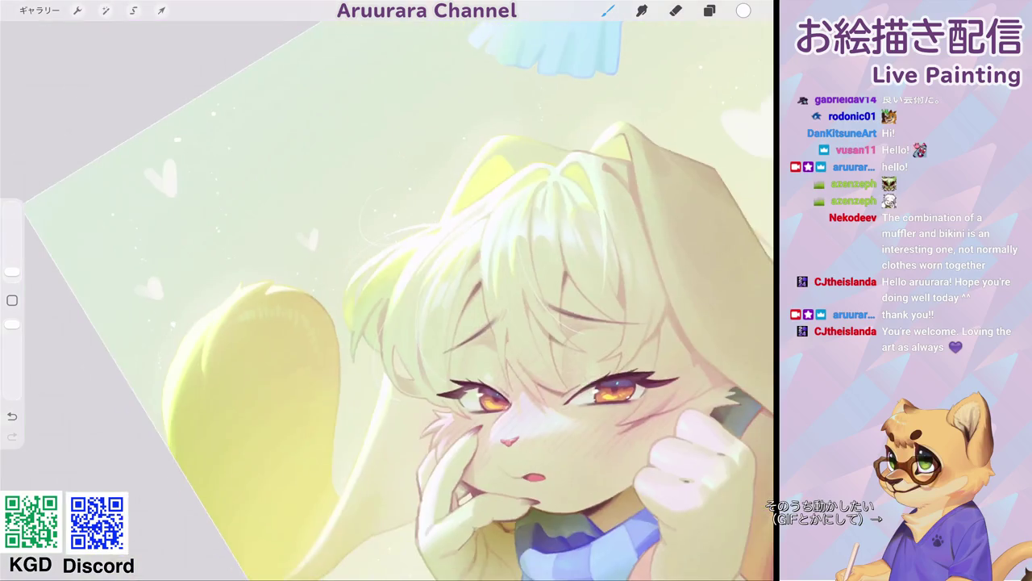
{"action": "scroll", "coordinate": [387, 299], "scroll_direction": "up", "scroll_amount": 3}
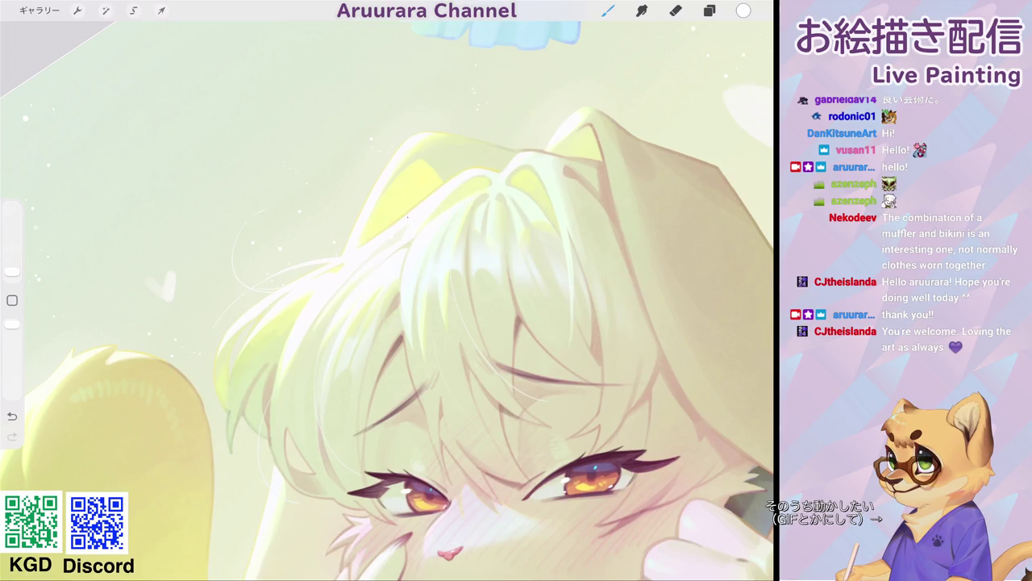
{"action": "scroll", "coordinate": [387, 299], "scroll_direction": "up", "scroll_amount": 3}
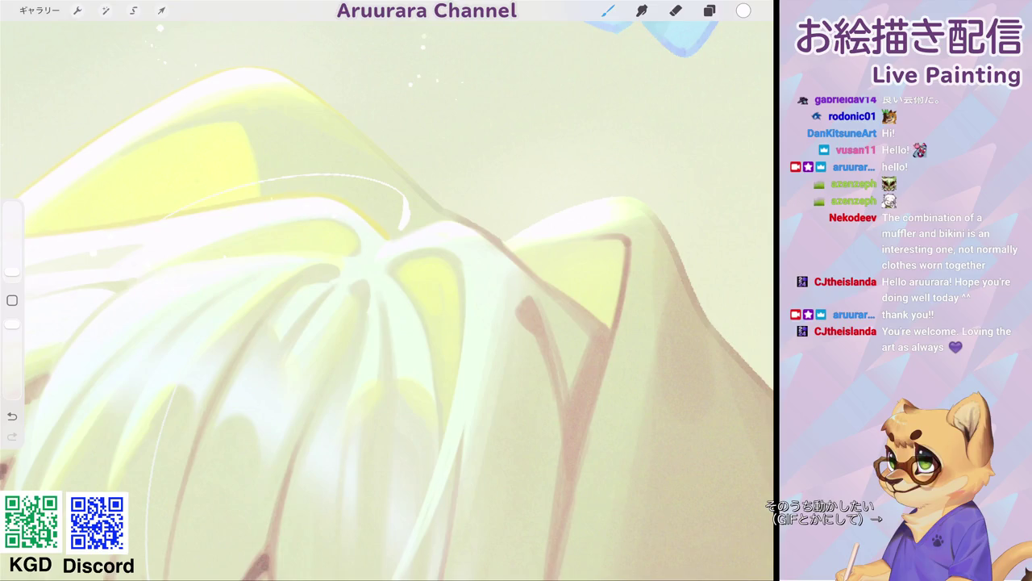
{"action": "scroll", "coordinate": [404, 208], "scroll_direction": "down", "scroll_amount": 3}
{"action": "scroll", "coordinate": [404, 266], "scroll_direction": "up", "scroll_amount": 2}
{"action": "scroll", "coordinate": [403, 266], "scroll_direction": "up", "scroll_amount": 2}
{"action": "left_click_drag", "start_coordinate": [364, 214], "coordinate": [426, 162]}
{"action": "scroll", "coordinate": [387, 298], "scroll_direction": "down", "scroll_amount": 5}
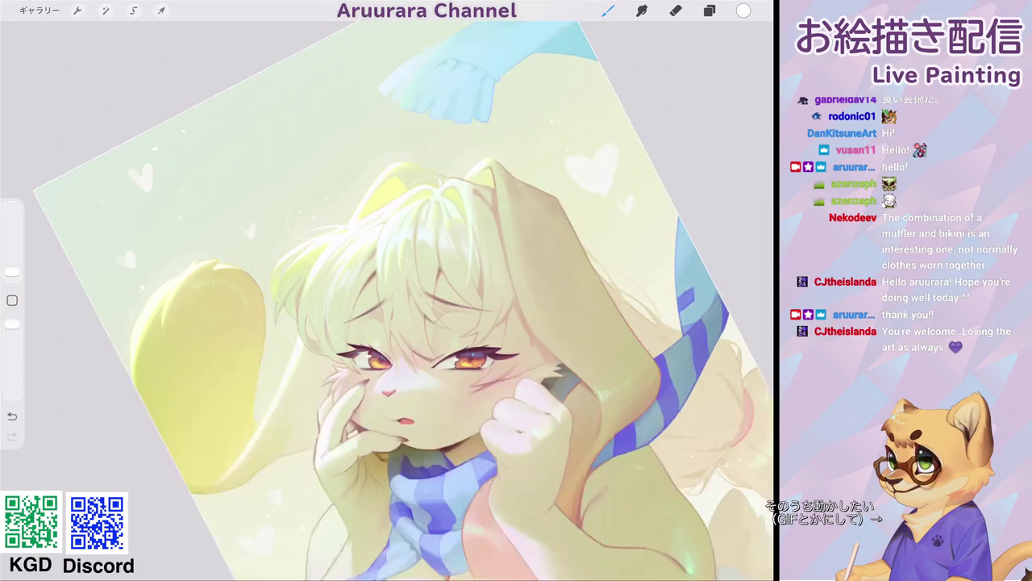
{"action": "scroll", "coordinate": [387, 298], "scroll_direction": "up", "scroll_amount": 5}
{"action": "left_click_drag", "start_coordinate": [431, 179], "coordinate": [348, 367]}
{"action": "scroll", "coordinate": [387, 299], "scroll_direction": "up", "scroll_amount": 1}
{"action": "key", "text": "ctrl+z"}
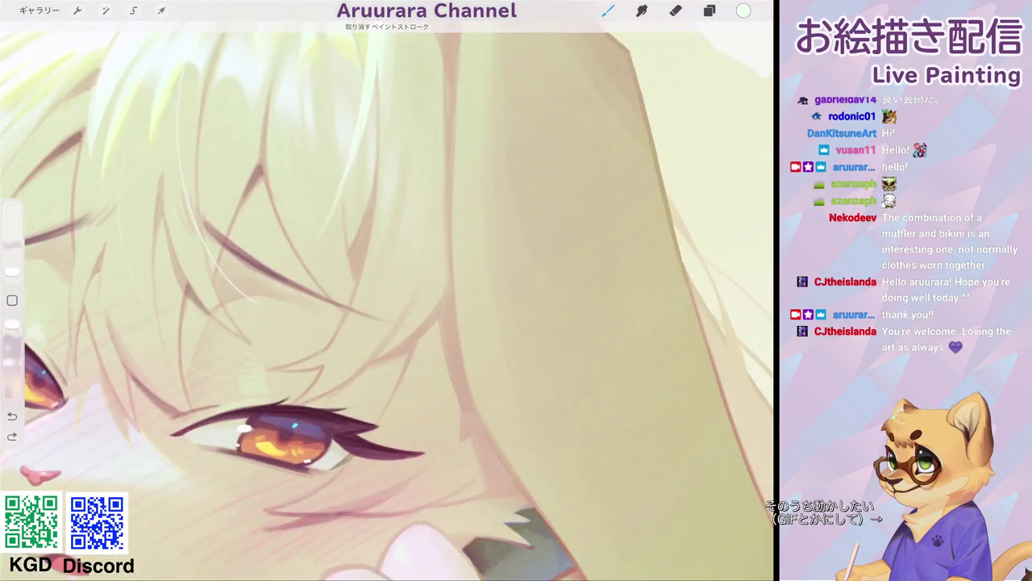
- Paint two faint light-green strands along the hair outline above the eye
{"action": "left_click", "coordinate": [389, 188]}
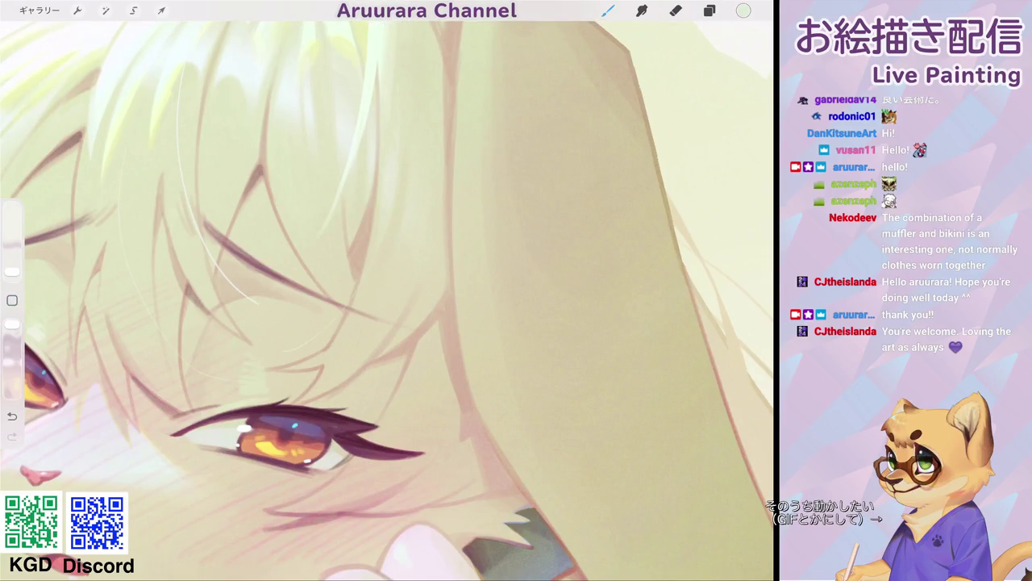
{"action": "scroll", "coordinate": [387, 298], "scroll_direction": "down", "scroll_amount": 5}
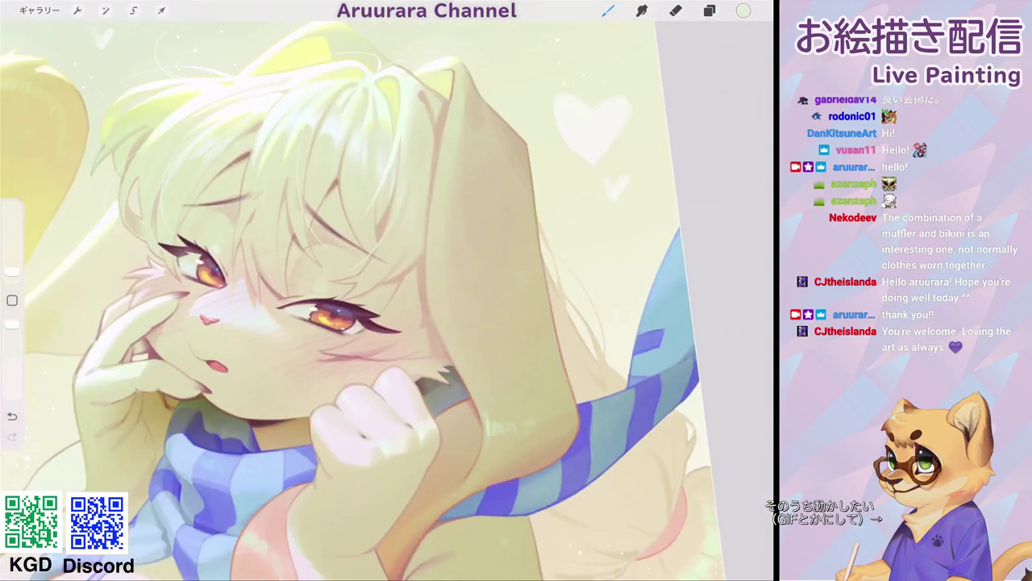
{"action": "scroll", "coordinate": [387, 299], "scroll_direction": "down", "scroll_amount": 3}
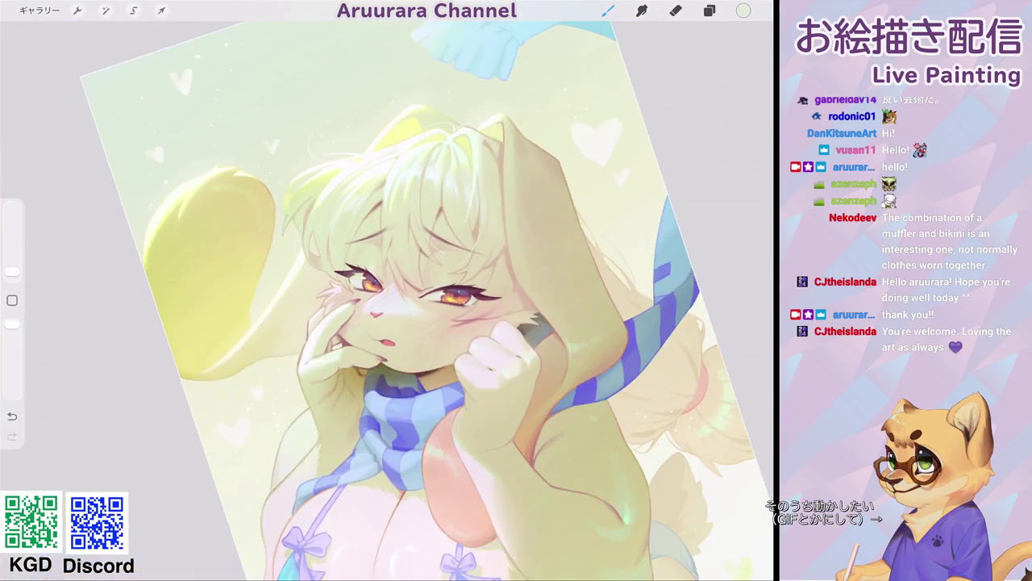
{"action": "scroll", "coordinate": [451, 299], "scroll_direction": "up", "scroll_amount": 2}
{"action": "scroll", "coordinate": [452, 298], "scroll_direction": "up", "scroll_amount": 3}
{"action": "scroll", "coordinate": [452, 298], "scroll_direction": "up", "scroll_amount": 2}
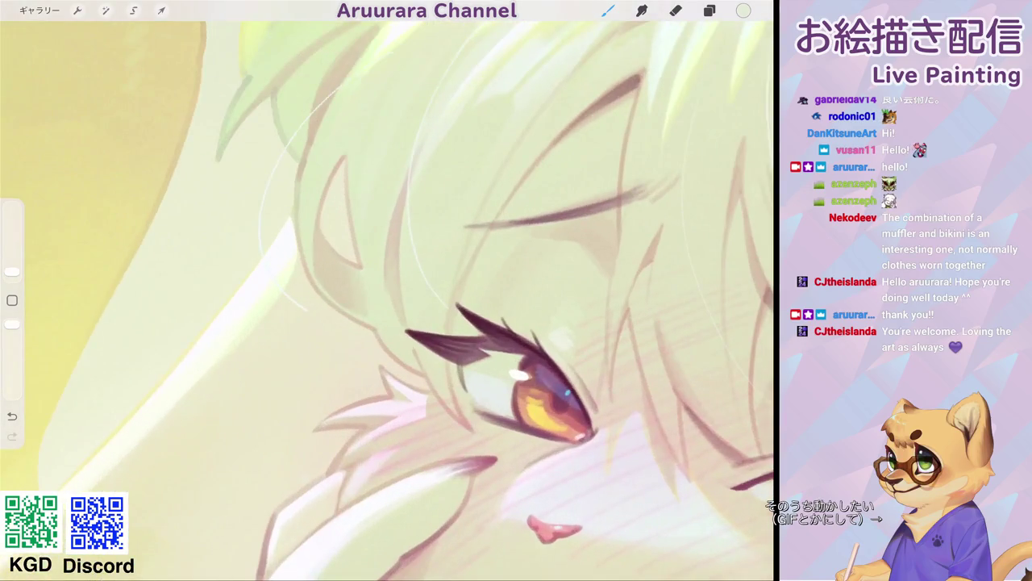
{"action": "left_click_drag", "start_coordinate": [288, 218], "coordinate": [362, 337]}
{"action": "scroll", "coordinate": [387, 299], "scroll_direction": "down", "scroll_amount": 3}
{"action": "scroll", "coordinate": [387, 299], "scroll_direction": "up", "scroll_amount": 5}
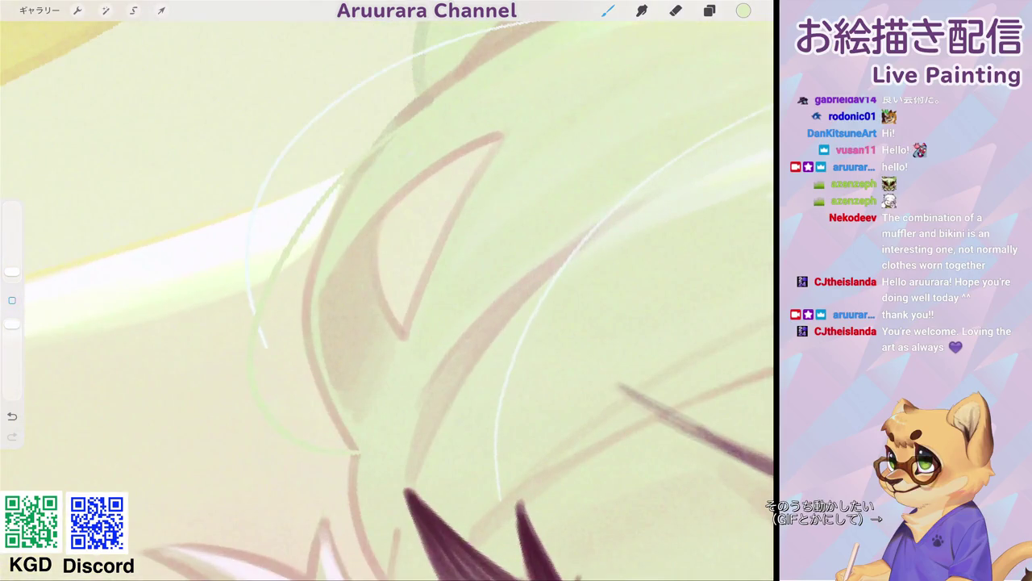
{"action": "left_click_drag", "start_coordinate": [399, 131], "coordinate": [311, 218]}
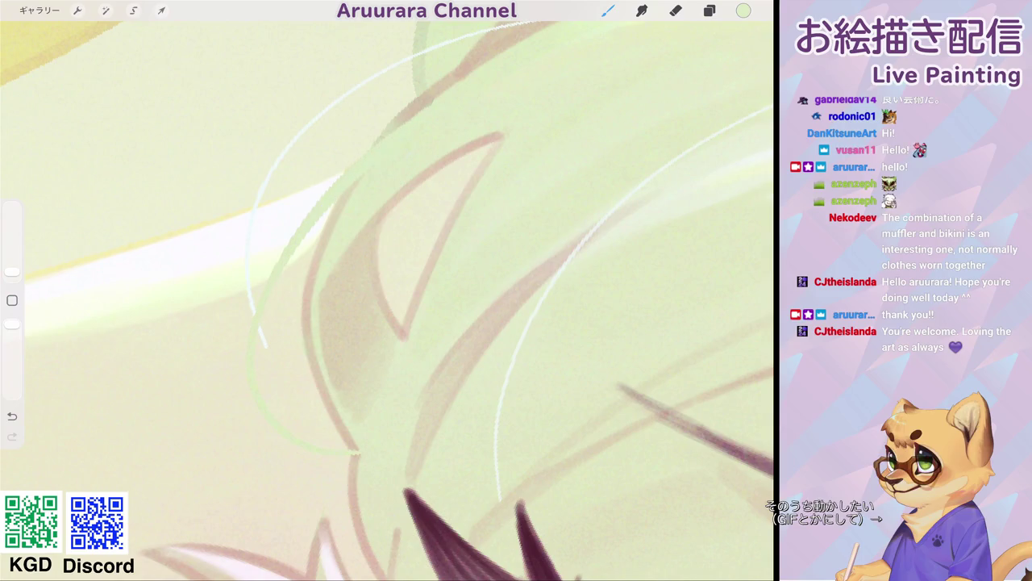
- Zoom out to check the whole figure, then sample the scarf's light blue and mark the scarf
{"action": "scroll", "coordinate": [388, 298], "scroll_direction": "down", "scroll_amount": 3}
{"action": "scroll", "coordinate": [387, 299], "scroll_direction": "down", "scroll_amount": 2}
{"action": "scroll", "coordinate": [387, 298], "scroll_direction": "down", "scroll_amount": 3}
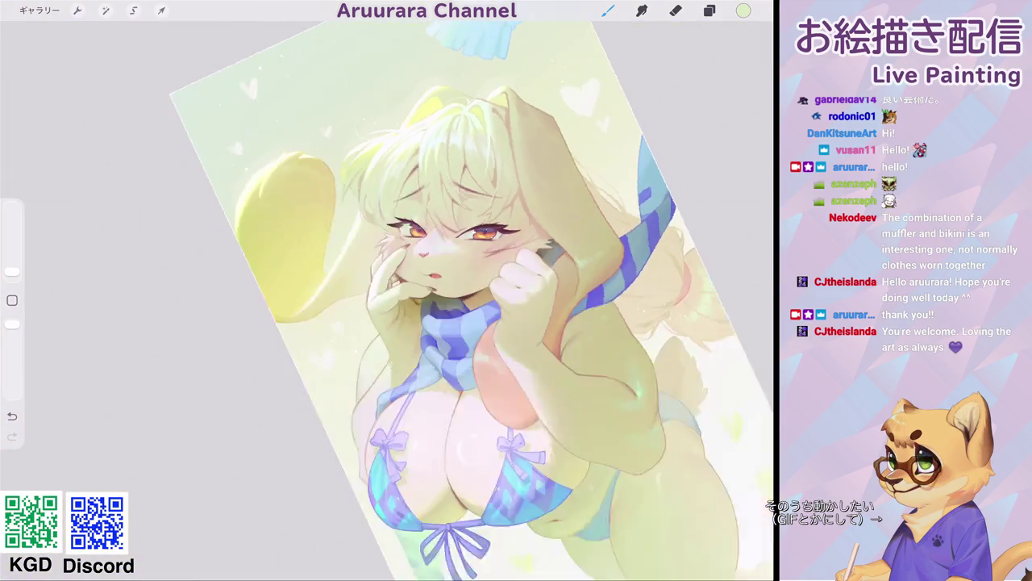
{"action": "scroll", "coordinate": [387, 298], "scroll_direction": "down", "scroll_amount": 1}
{"action": "scroll", "coordinate": [404, 299], "scroll_direction": "up", "scroll_amount": 2}
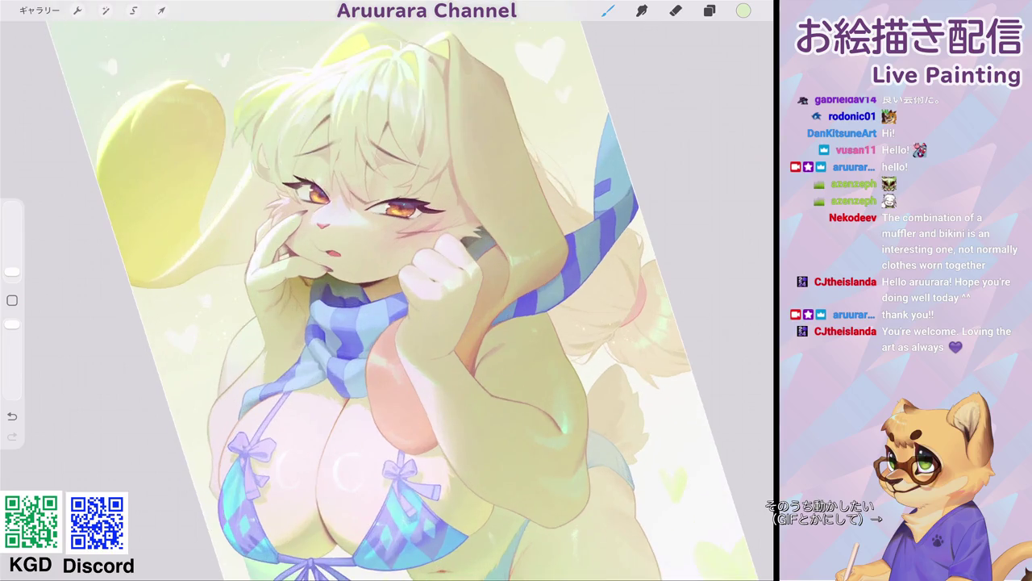
{"action": "scroll", "coordinate": [404, 299], "scroll_direction": "up", "scroll_amount": 1}
{"action": "scroll", "coordinate": [436, 298], "scroll_direction": "down", "scroll_amount": 5}
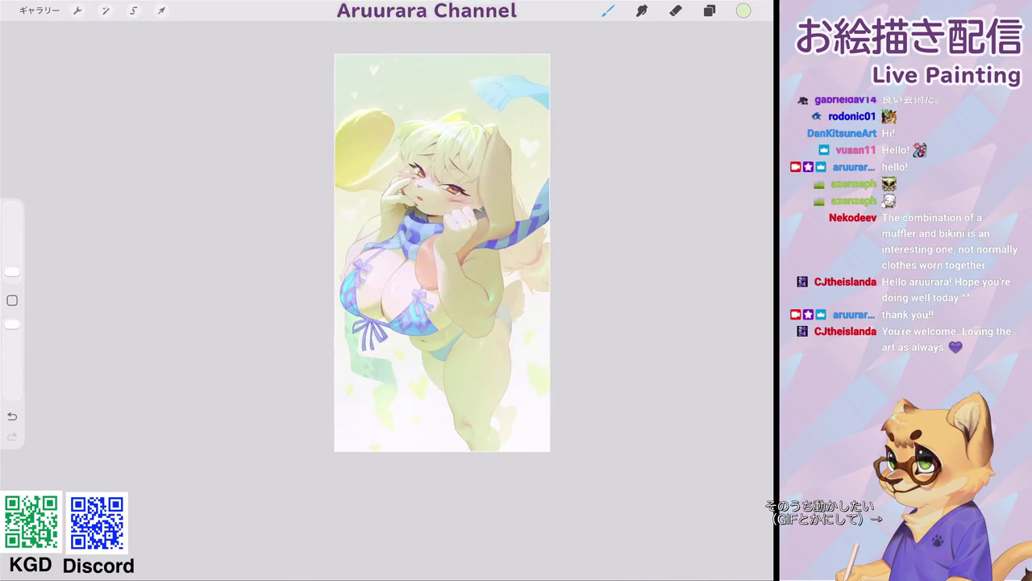
{"action": "scroll", "coordinate": [442, 253], "scroll_direction": "up", "scroll_amount": 2}
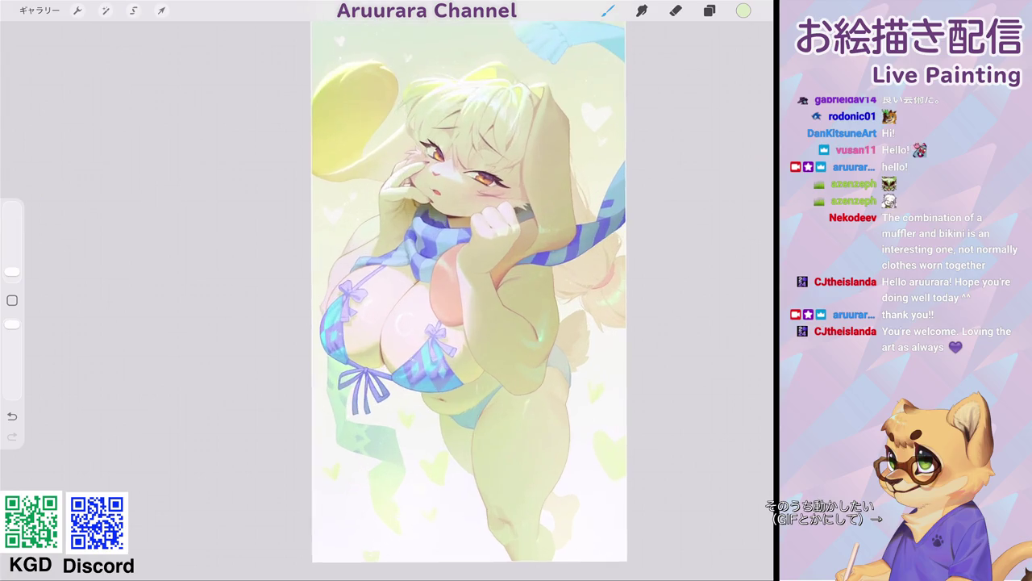
{"action": "scroll", "coordinate": [432, 218], "scroll_direction": "up", "scroll_amount": 3}
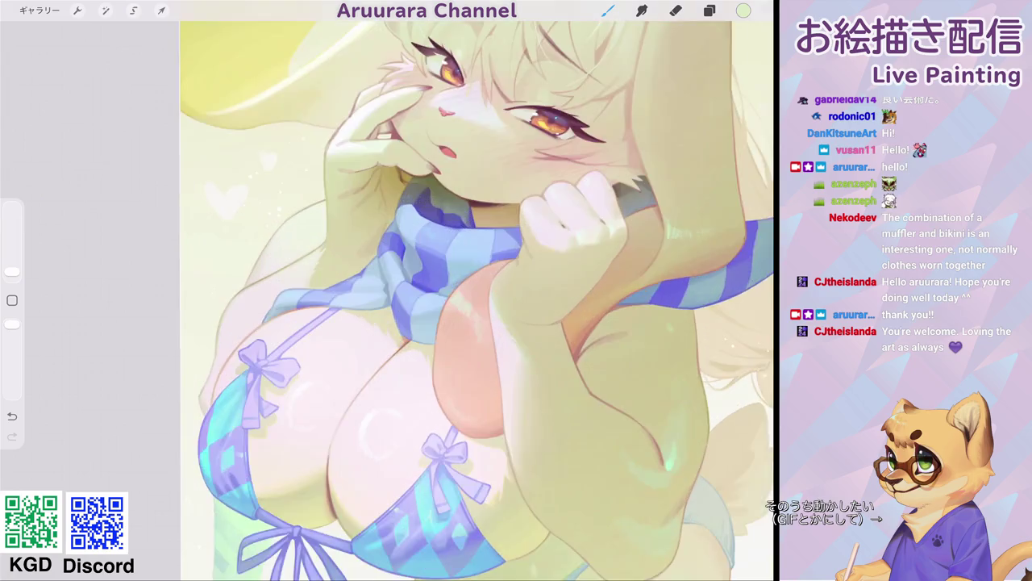
{"action": "scroll", "coordinate": [433, 219], "scroll_direction": "up", "scroll_amount": 3}
{"action": "left_click", "coordinate": [445, 105]}
{"action": "left_click_drag", "start_coordinate": [446, 105], "coordinate": [400, 211]}
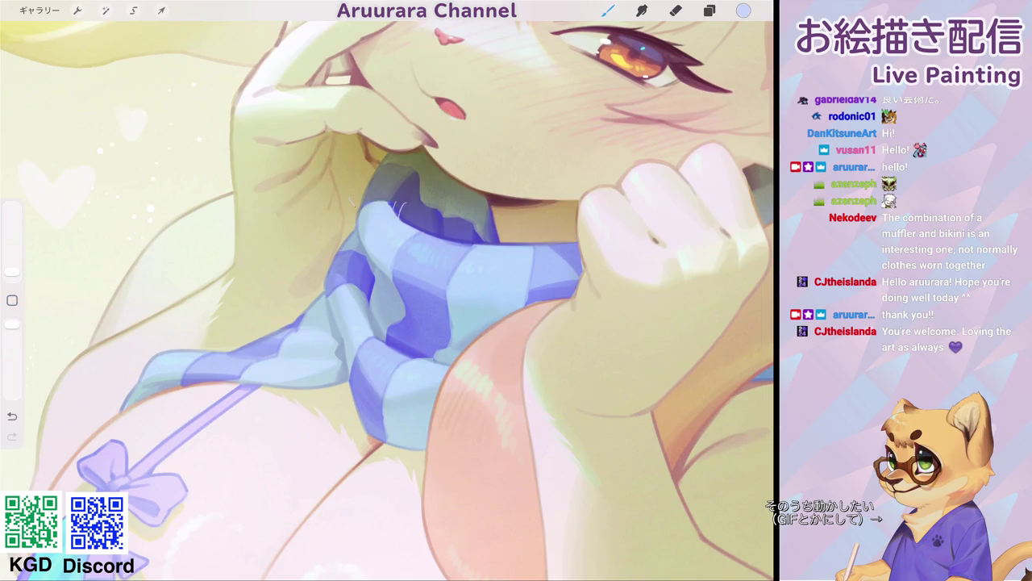
- Sample several blues from the scarf and paint a short fur stroke, undoing the last stroke
{"action": "left_click", "coordinate": [369, 208]}
{"action": "left_click_drag", "start_coordinate": [376, 190], "coordinate": [378, 203]}
{"action": "left_click", "coordinate": [358, 223]}
{"action": "left_click", "coordinate": [313, 312]}
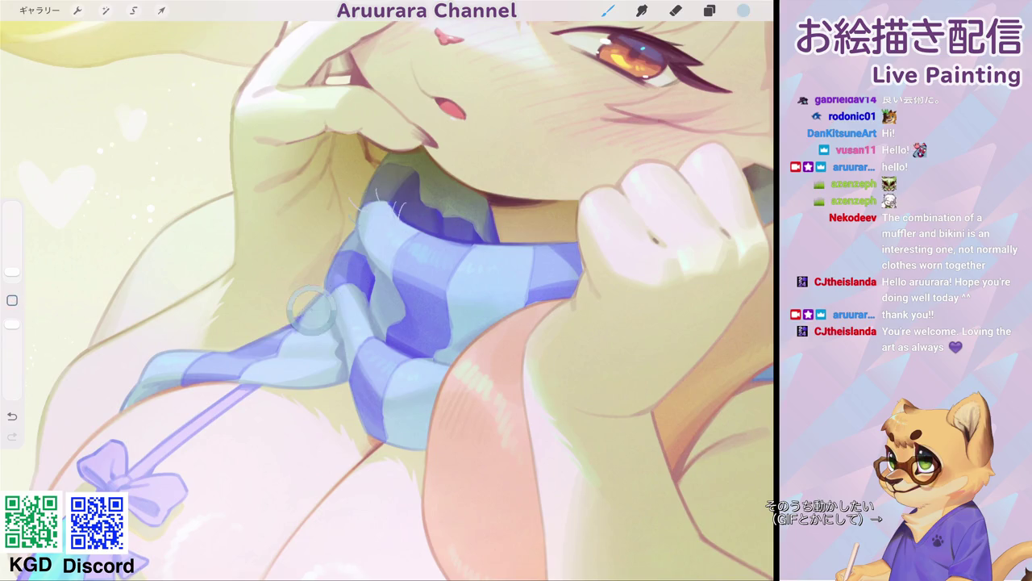
{"action": "scroll", "coordinate": [387, 298], "scroll_direction": "down", "scroll_amount": 3}
{"action": "left_click", "coordinate": [277, 335]}
{"action": "left_click", "coordinate": [384, 282]}
{"action": "left_click", "coordinate": [374, 283]}
{"action": "left_click", "coordinate": [12, 300]}
{"action": "left_click", "coordinate": [390, 302]}
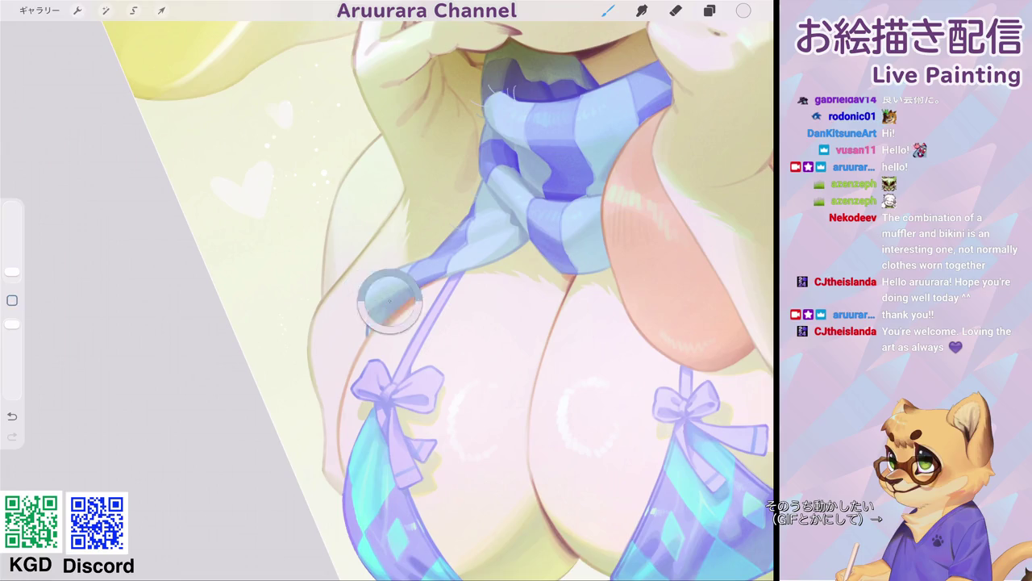
{"action": "key", "text": "ctrl+z"}
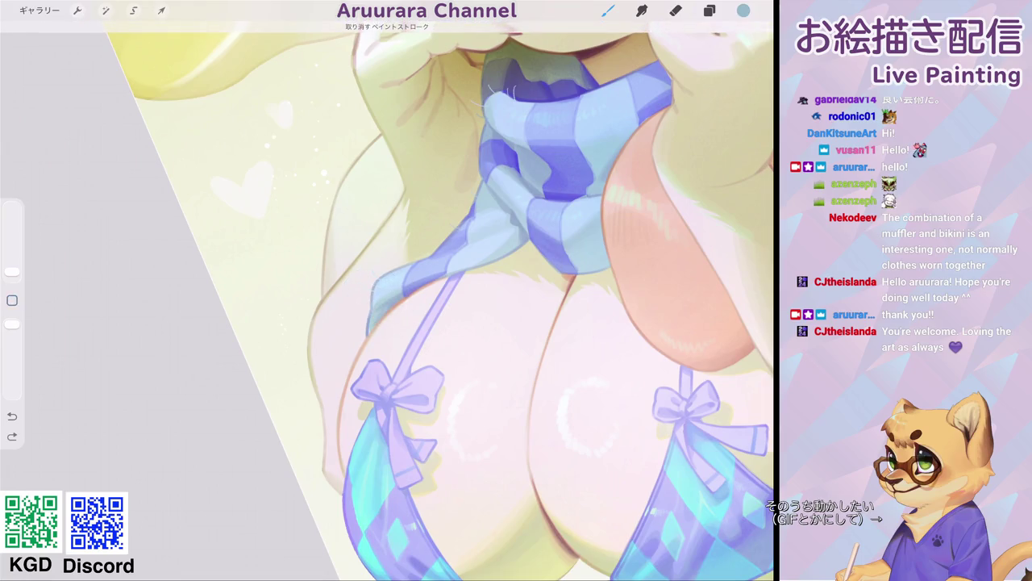
- Paint a small touch-up on the scarf edge and pan out to view the whole figure
{"action": "scroll", "coordinate": [366, 341], "scroll_direction": "up", "scroll_amount": 3}
{"action": "left_click", "coordinate": [395, 276]}
{"action": "left_click_drag", "start_coordinate": [350, 255], "coordinate": [363, 258]}
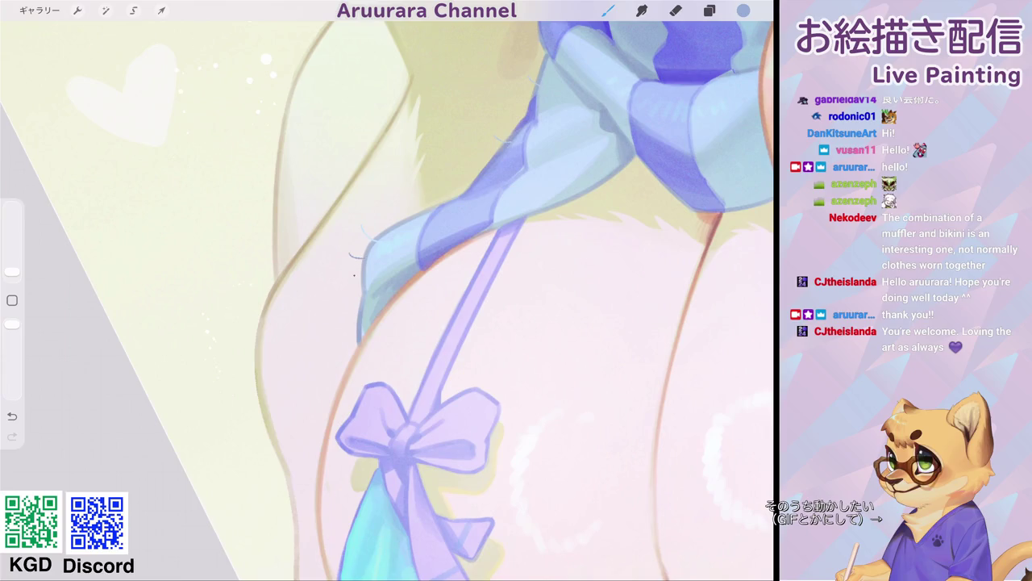
{"action": "scroll", "coordinate": [387, 290], "scroll_direction": "down", "scroll_amount": 5}
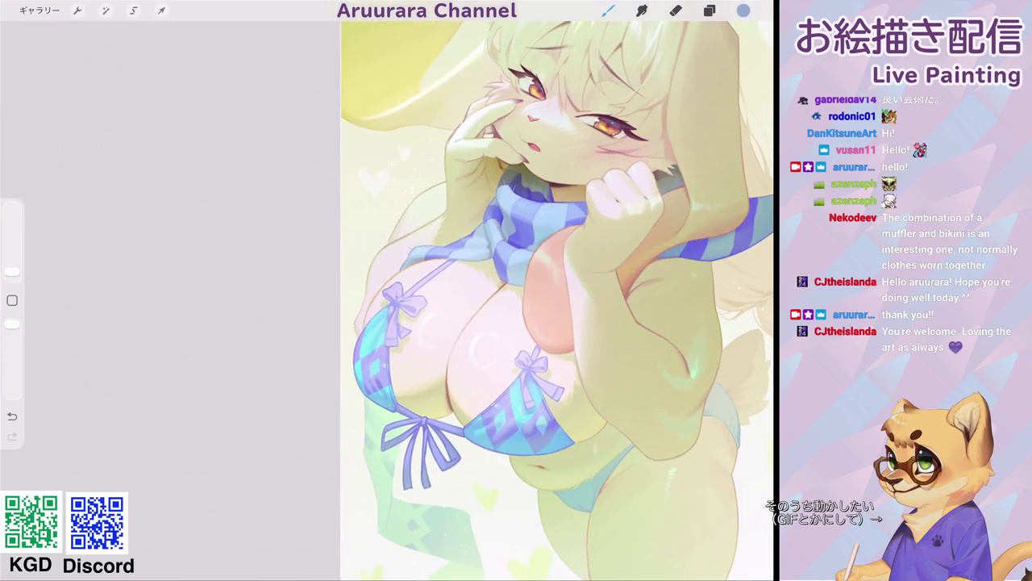
{"action": "left_click_drag", "start_coordinate": [525, 290], "coordinate": [419, 298]}
{"action": "scroll", "coordinate": [387, 290], "scroll_direction": "up", "scroll_amount": 5}
{"action": "left_click", "coordinate": [365, 276]}
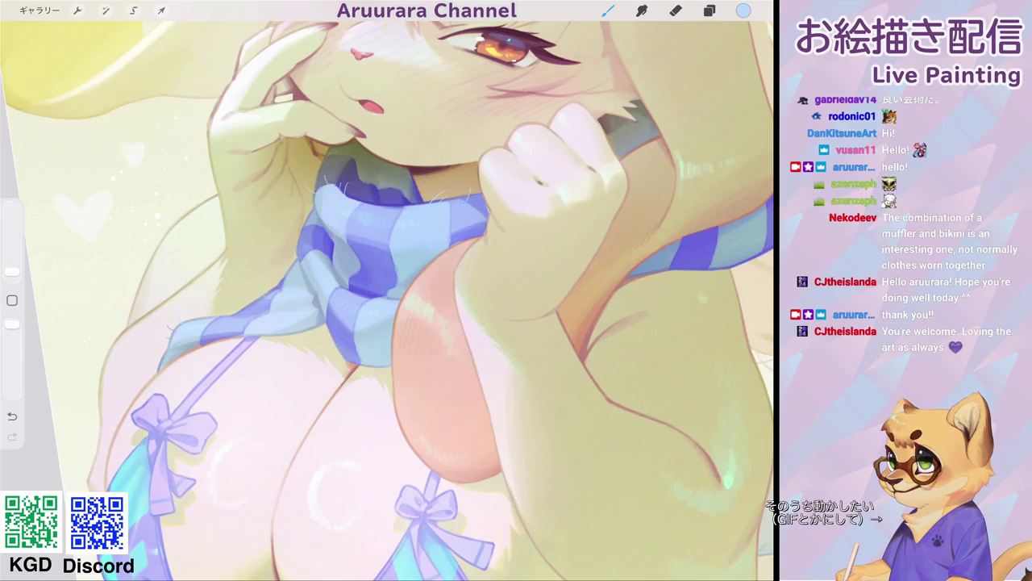
{"action": "scroll", "coordinate": [387, 291], "scroll_direction": "down", "scroll_amount": 5}
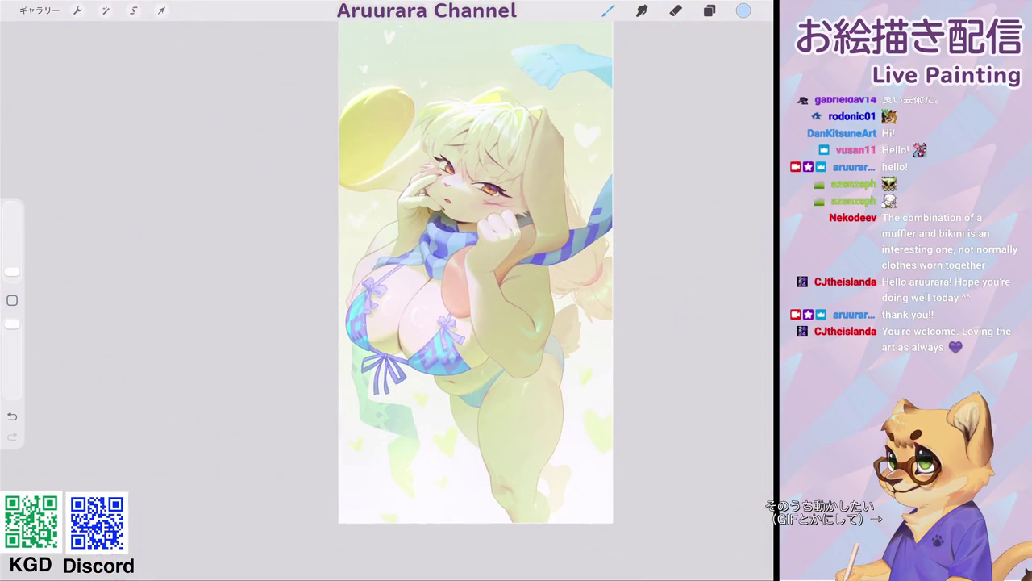
- Eyedrop the scarf's light blue as the paint colour, then zoom out to view the figure
{"action": "scroll", "coordinate": [388, 290], "scroll_direction": "up", "scroll_amount": 5}
{"action": "left_click", "coordinate": [466, 203]}
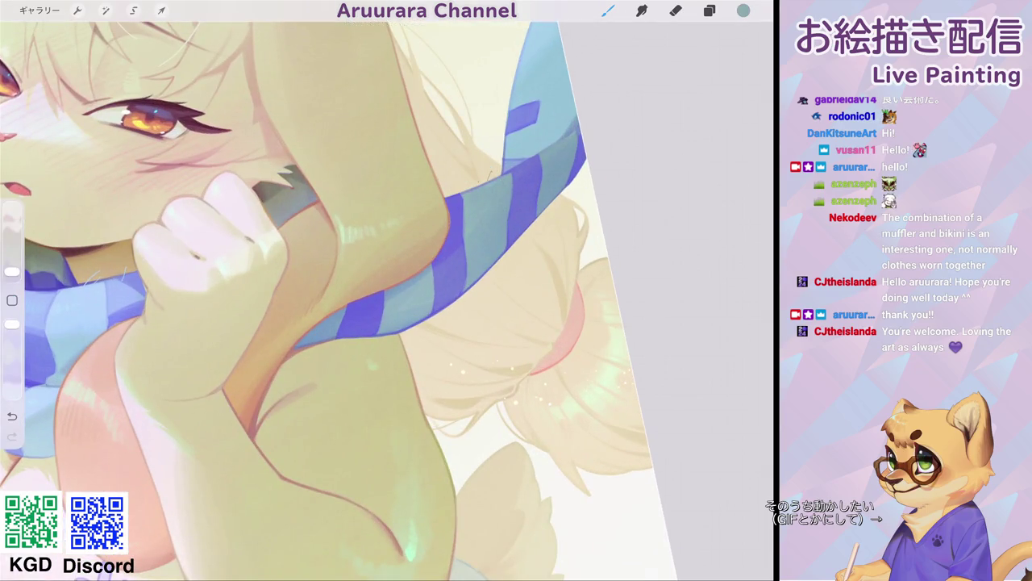
{"action": "left_click", "coordinate": [510, 143]}
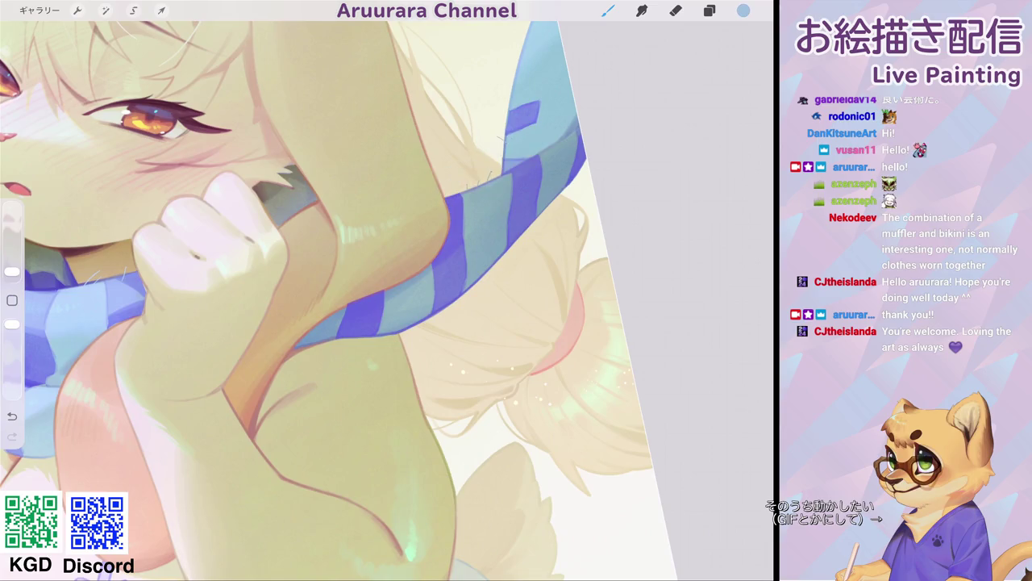
{"action": "scroll", "coordinate": [339, 299], "scroll_direction": "down", "scroll_amount": 3}
{"action": "scroll", "coordinate": [316, 300], "scroll_direction": "down", "scroll_amount": 3}
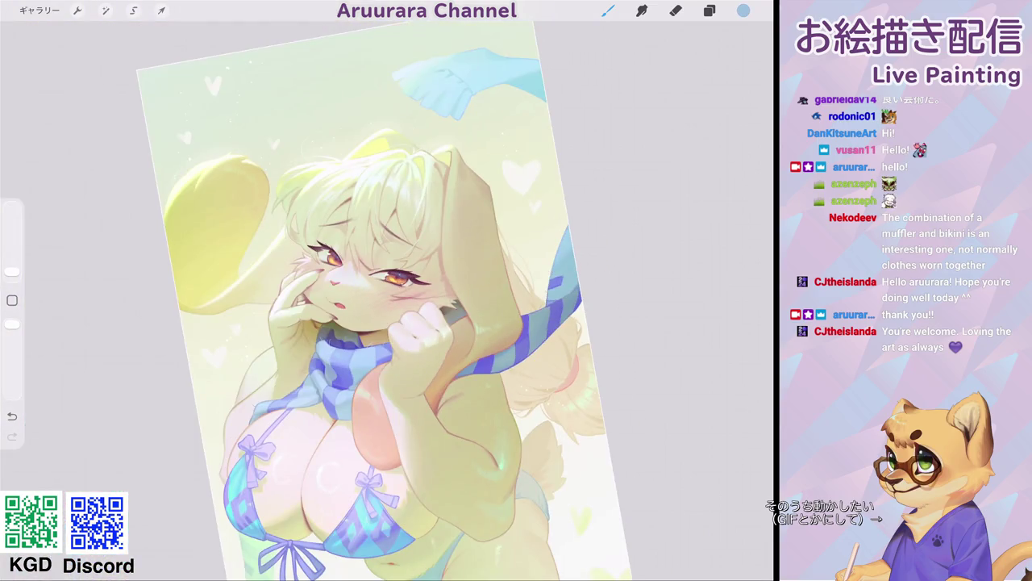
{"action": "scroll", "coordinate": [442, 290], "scroll_direction": "down", "scroll_amount": 3}
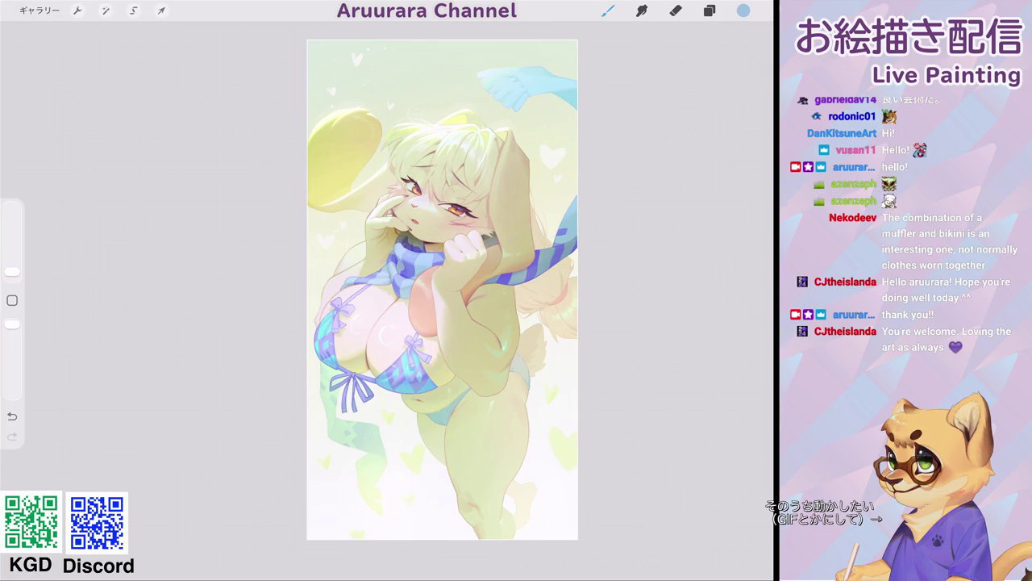
{"action": "scroll", "coordinate": [442, 290], "scroll_direction": "up", "scroll_amount": 3}
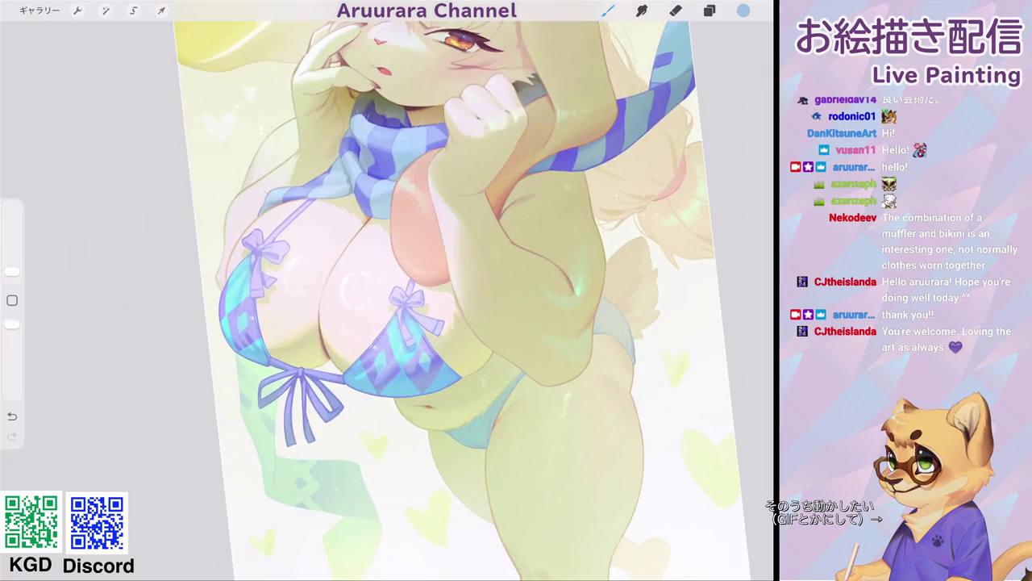
{"action": "scroll", "coordinate": [442, 290], "scroll_direction": "down", "scroll_amount": 3}
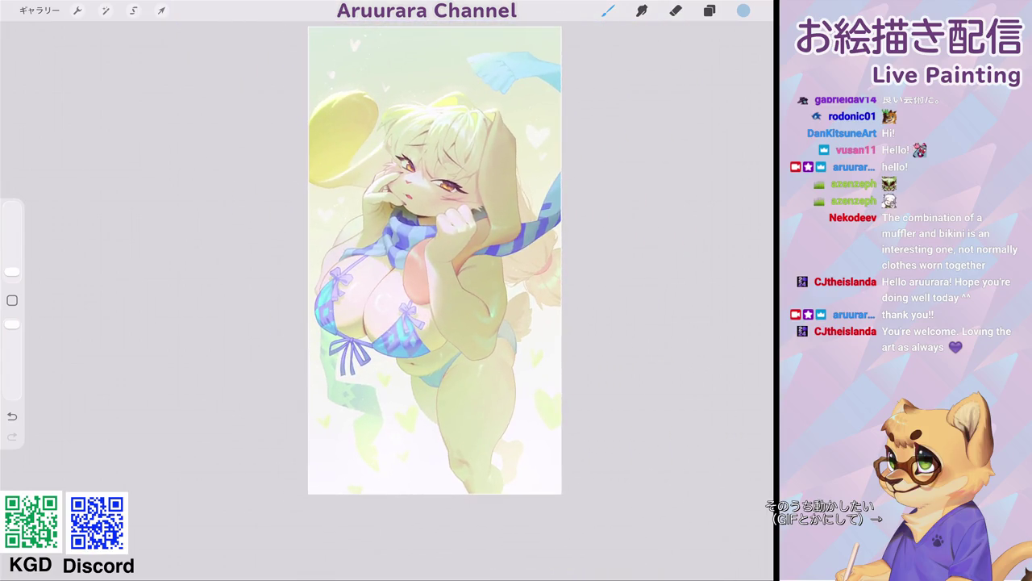
{"action": "scroll", "coordinate": [436, 259], "scroll_direction": "down", "scroll_amount": 1}
{"action": "scroll", "coordinate": [436, 260], "scroll_direction": "down", "scroll_amount": 1}
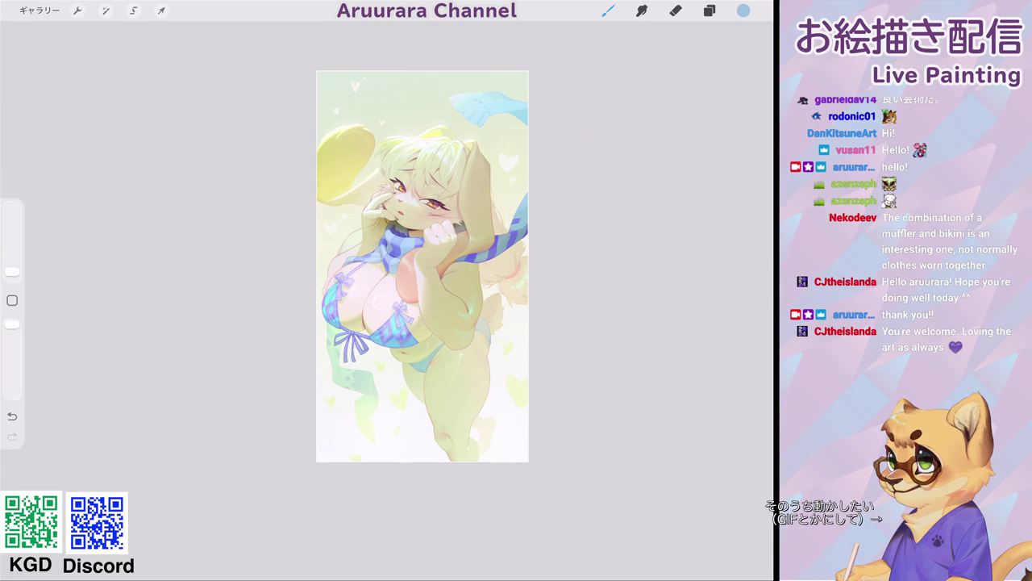
{"action": "scroll", "coordinate": [423, 266], "scroll_direction": "up", "scroll_amount": 3}
{"action": "scroll", "coordinate": [420, 242], "scroll_direction": "up", "scroll_amount": 3}
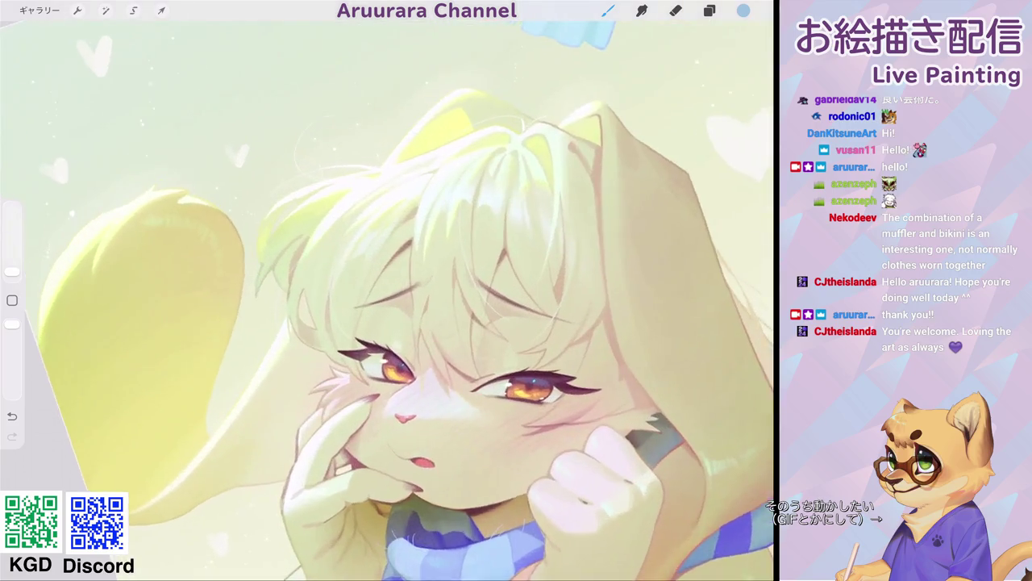
- Eyedrop white from the hair highlights and retrace a white strand through the hair
{"action": "scroll", "coordinate": [419, 242], "scroll_direction": "up", "scroll_amount": 3}
{"action": "left_click", "coordinate": [459, 158]}
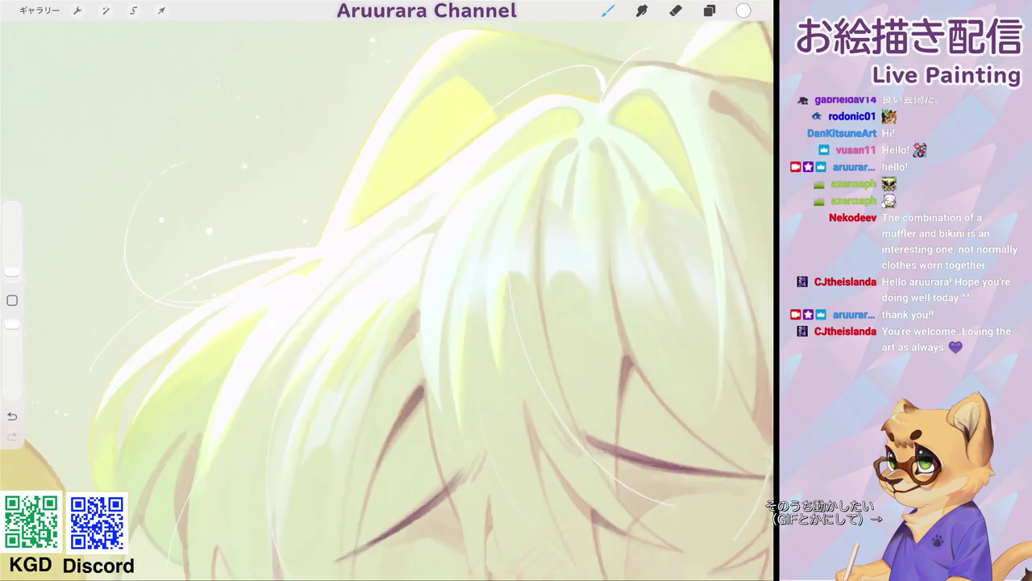
{"action": "scroll", "coordinate": [452, 242], "scroll_direction": "up", "scroll_amount": 3}
{"action": "left_click_drag", "start_coordinate": [466, 126], "coordinate": [367, 255]}
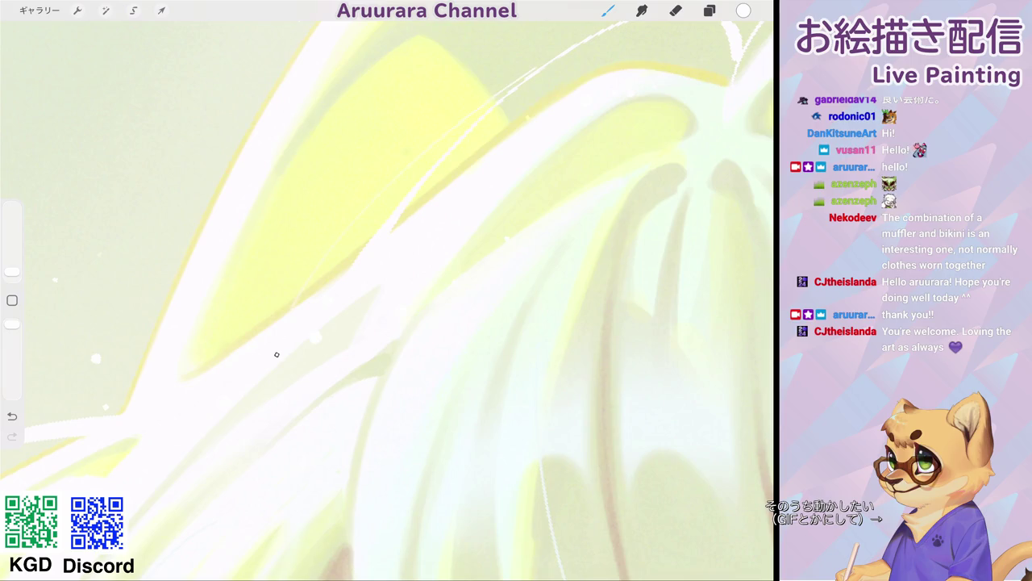
{"action": "scroll", "coordinate": [387, 290], "scroll_direction": "down", "scroll_amount": 3}
{"action": "scroll", "coordinate": [387, 290], "scroll_direction": "down", "scroll_amount": 3}
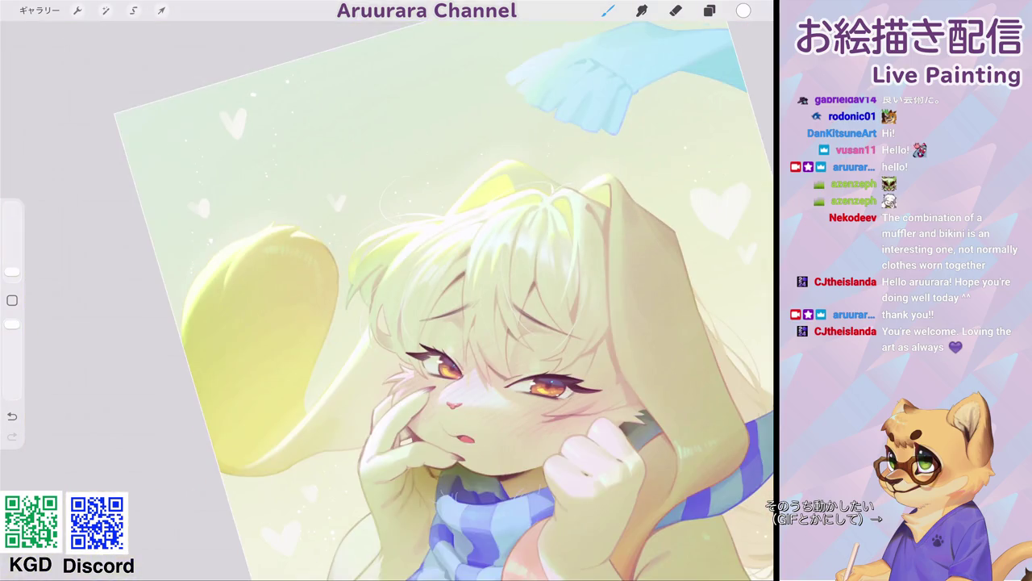
{"action": "scroll", "coordinate": [509, 315], "scroll_direction": "down", "scroll_amount": 3}
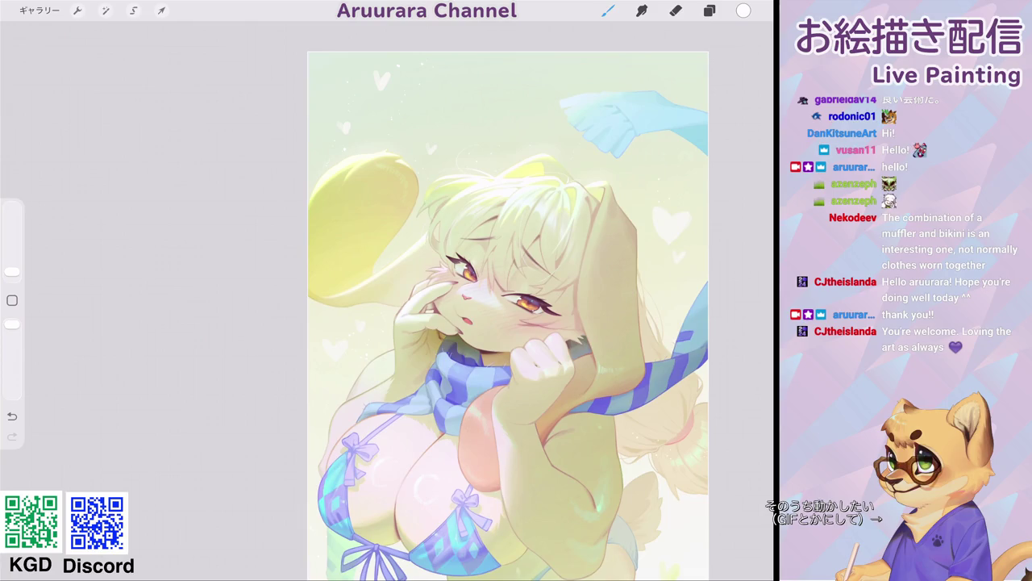
{"action": "scroll", "coordinate": [387, 291], "scroll_direction": "up", "scroll_amount": 3}
{"action": "scroll", "coordinate": [387, 290], "scroll_direction": "up", "scroll_amount": 2}
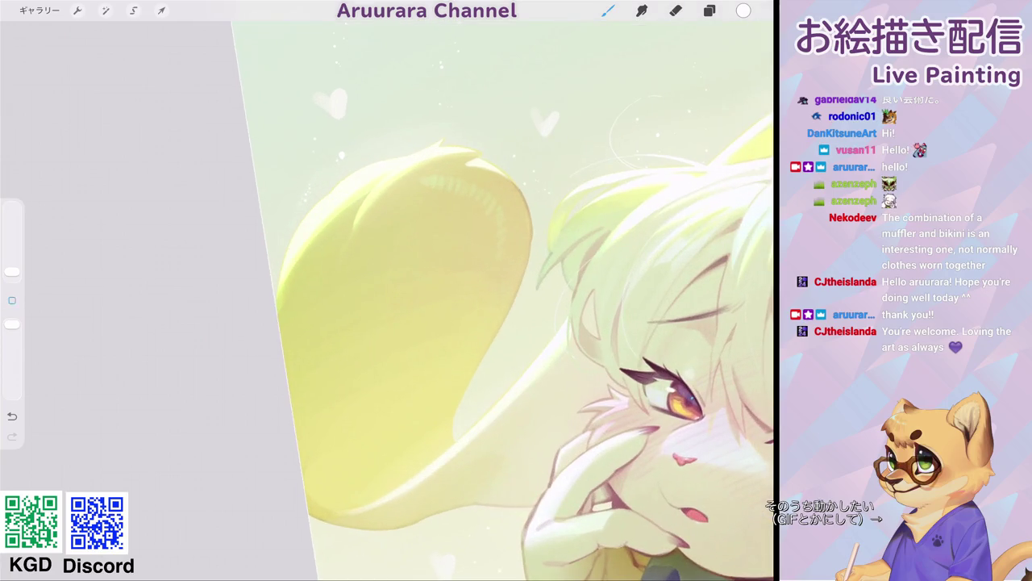
- Shrink the brush to about 2% and draw fine white strands near the ear tip and hair
{"action": "left_click_drag", "start_coordinate": [12, 273], "coordinate": [12, 268]}
{"action": "left_click_drag", "start_coordinate": [354, 155], "coordinate": [353, 172]}
{"action": "scroll", "coordinate": [387, 298], "scroll_direction": "down", "scroll_amount": 3}
{"action": "scroll", "coordinate": [387, 298], "scroll_direction": "up", "scroll_amount": 3}
{"action": "left_click_drag", "start_coordinate": [389, 199], "coordinate": [403, 196]}
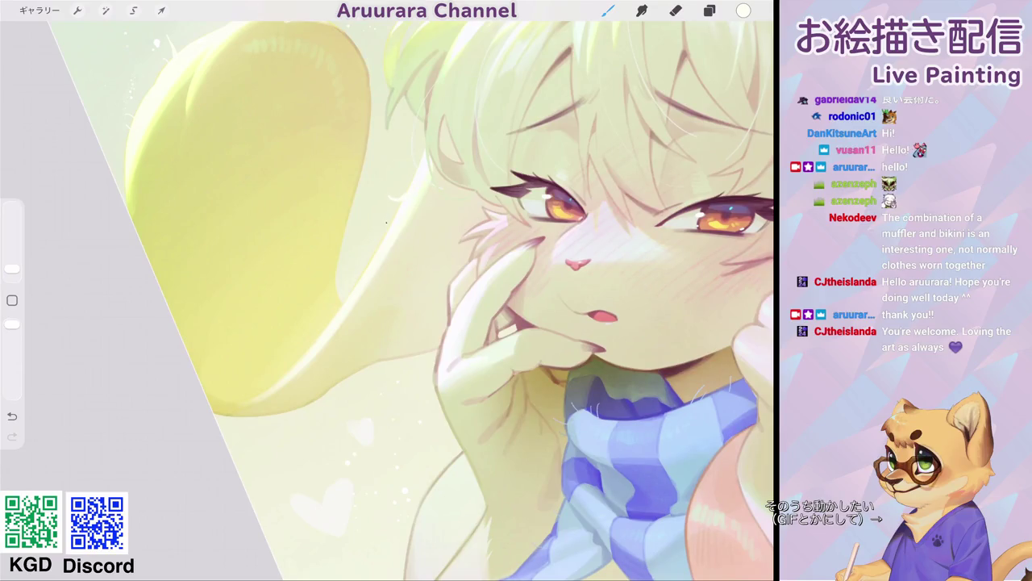
{"action": "scroll", "coordinate": [484, 298], "scroll_direction": "down", "scroll_amount": 2}
{"action": "scroll", "coordinate": [484, 298], "scroll_direction": "down", "scroll_amount": 2}
{"action": "scroll", "coordinate": [484, 298], "scroll_direction": "down", "scroll_amount": 1}
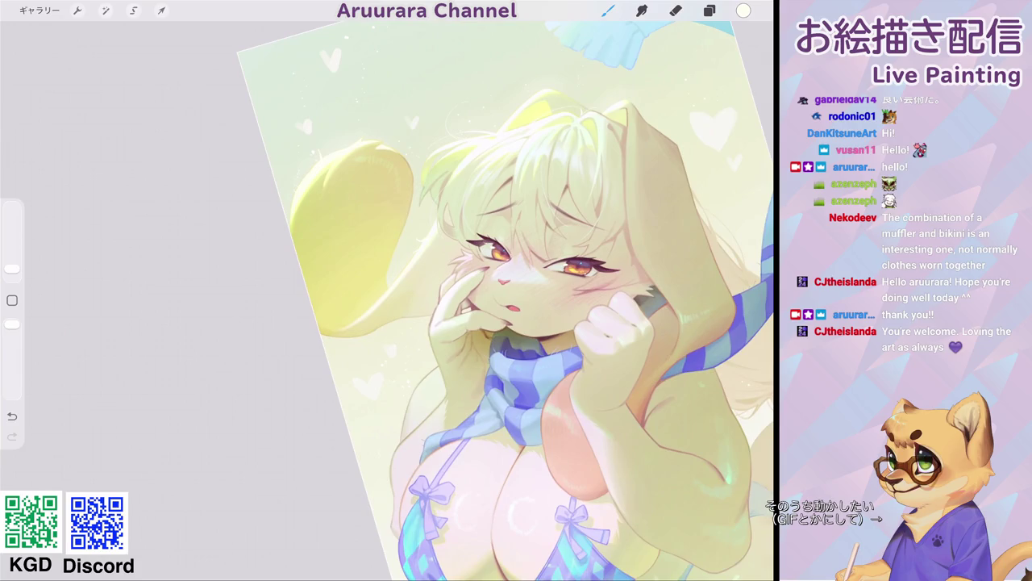
{"action": "scroll", "coordinate": [532, 298], "scroll_direction": "down", "scroll_amount": 3}
{"action": "scroll", "coordinate": [501, 258], "scroll_direction": "down", "scroll_amount": 3}
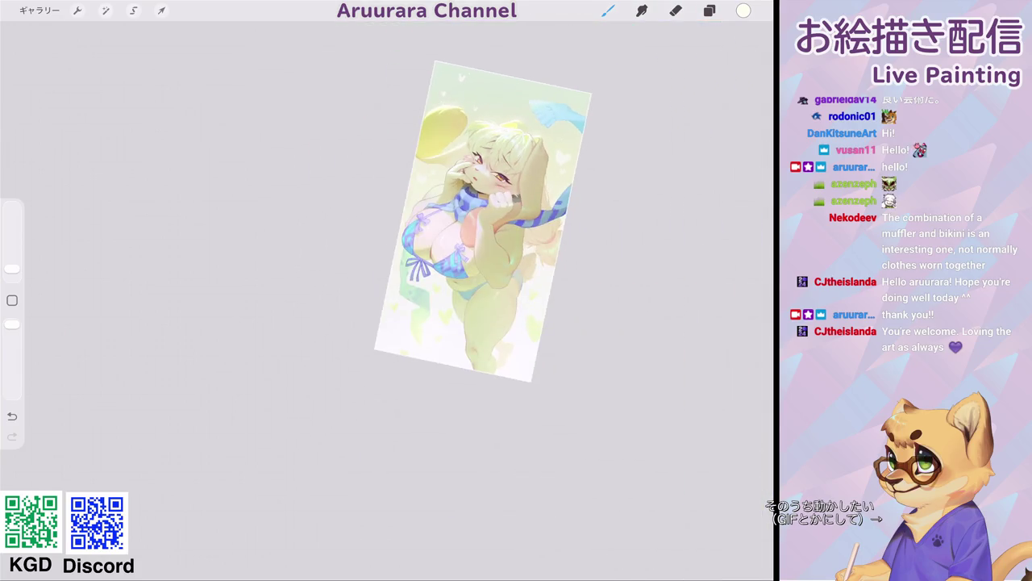
{"action": "scroll", "coordinate": [451, 268], "scroll_direction": "up", "scroll_amount": 1}
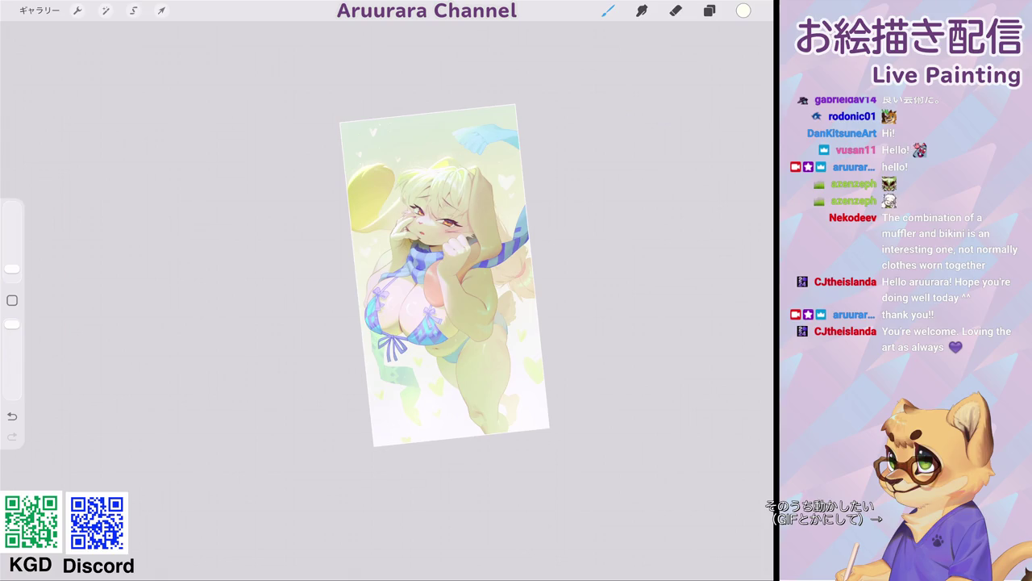
- Zoom into the eyes and paint a brighter white highlight in the left eye
{"action": "scroll", "coordinate": [436, 217], "scroll_direction": "up", "scroll_amount": 3}
{"action": "scroll", "coordinate": [436, 218], "scroll_direction": "up", "scroll_amount": 3}
{"action": "scroll", "coordinate": [435, 218], "scroll_direction": "up", "scroll_amount": 3}
{"action": "scroll", "coordinate": [435, 218], "scroll_direction": "up", "scroll_amount": 1}
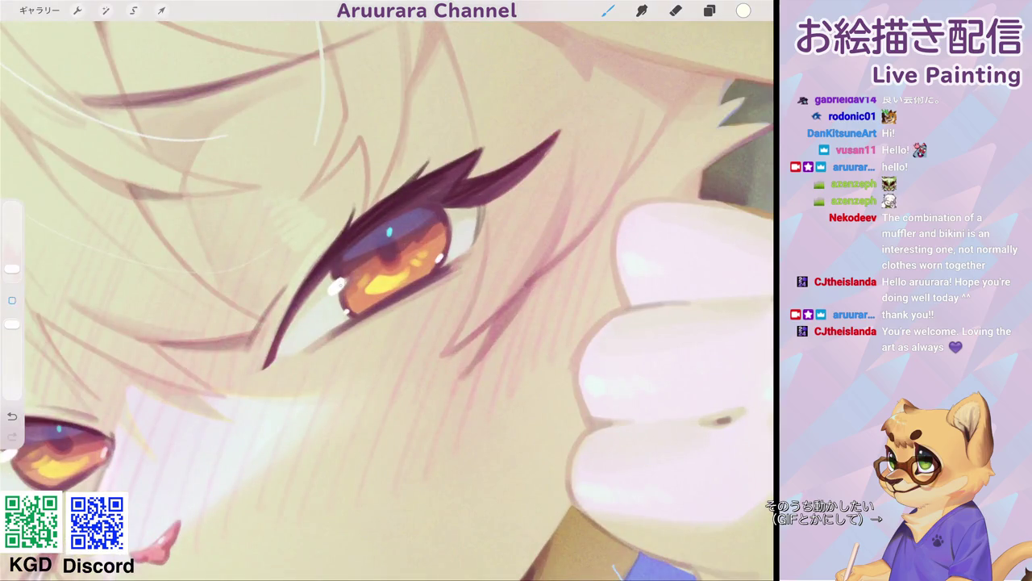
{"action": "scroll", "coordinate": [387, 298], "scroll_direction": "down", "scroll_amount": 1}
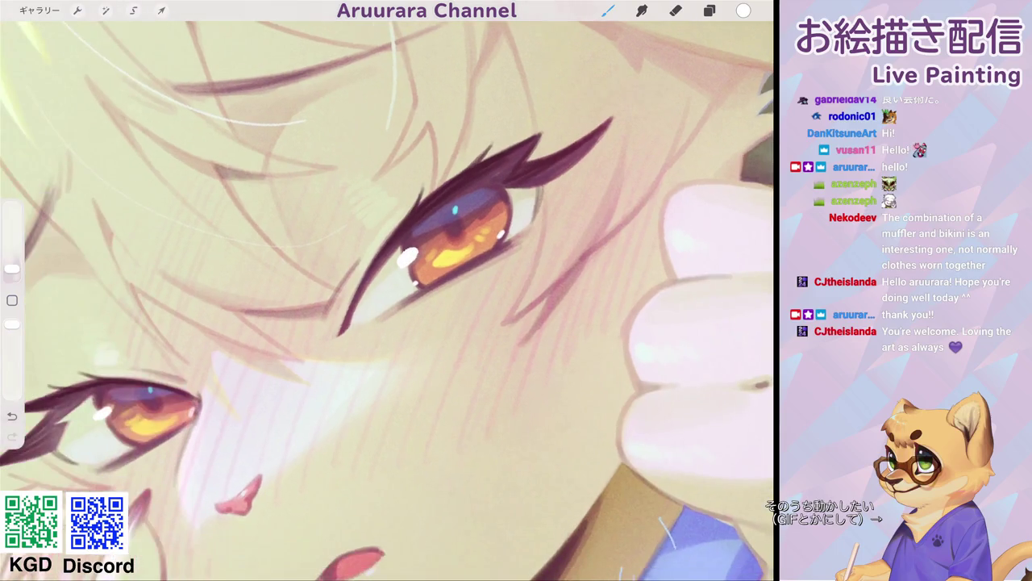
{"action": "scroll", "coordinate": [387, 298], "scroll_direction": "down", "scroll_amount": 2}
{"action": "scroll", "coordinate": [387, 299], "scroll_direction": "down", "scroll_amount": 2}
{"action": "left_click_drag", "start_coordinate": [387, 282], "coordinate": [399, 279]}
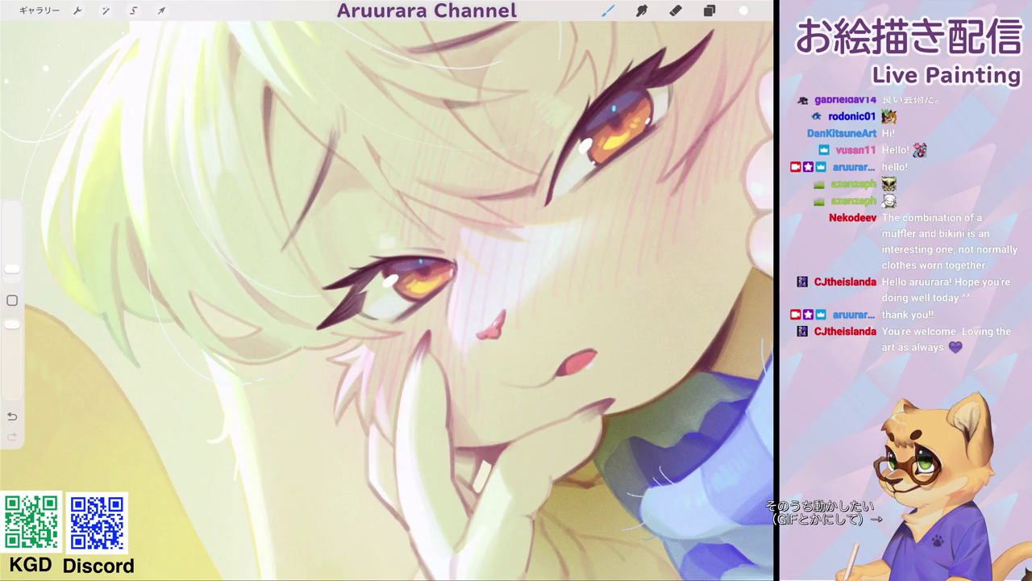
{"action": "left_click", "coordinate": [743, 11]}
{"action": "left_click", "coordinate": [742, 11]}
{"action": "left_click_drag", "start_coordinate": [12, 269], "coordinate": [12, 271]}
{"action": "left_click_drag", "start_coordinate": [386, 280], "coordinate": [394, 276]}
- Reshape the right eye's highlight, undoing one stroke and adding one at its inner corner
{"action": "mouse_move", "coordinate": [582, 142]}
{"action": "left_mouse_down"}
{"action": "mouse_move", "coordinate": [590, 137]}
{"action": "mouse_move", "coordinate": [593, 148]}
{"action": "left_mouse_up"}
{"action": "scroll", "coordinate": [387, 299], "scroll_direction": "down", "scroll_amount": 3}
{"action": "scroll", "coordinate": [387, 299], "scroll_direction": "up", "scroll_amount": 5}
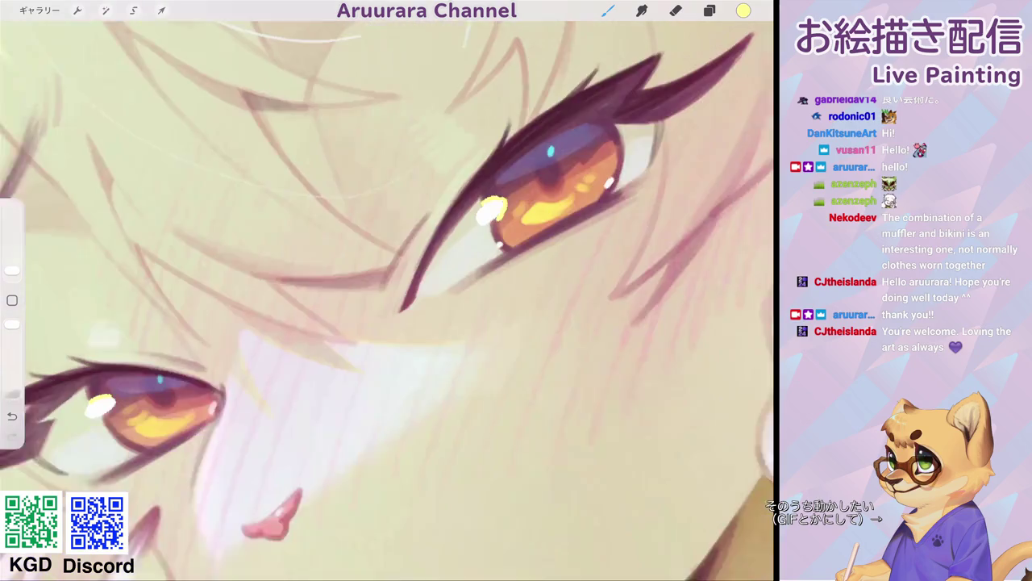
{"action": "key", "text": "ctrl+z"}
{"action": "mouse_move", "coordinate": [482, 201]}
{"action": "left_mouse_down"}
{"action": "mouse_move", "coordinate": [497, 212]}
{"action": "mouse_move", "coordinate": [492, 223]}
{"action": "left_mouse_up"}
{"action": "scroll", "coordinate": [387, 299], "scroll_direction": "down", "scroll_amount": 1}
{"action": "scroll", "coordinate": [388, 298], "scroll_direction": "down", "scroll_amount": 5}
{"action": "scroll", "coordinate": [388, 298], "scroll_direction": "down", "scroll_amount": 3}
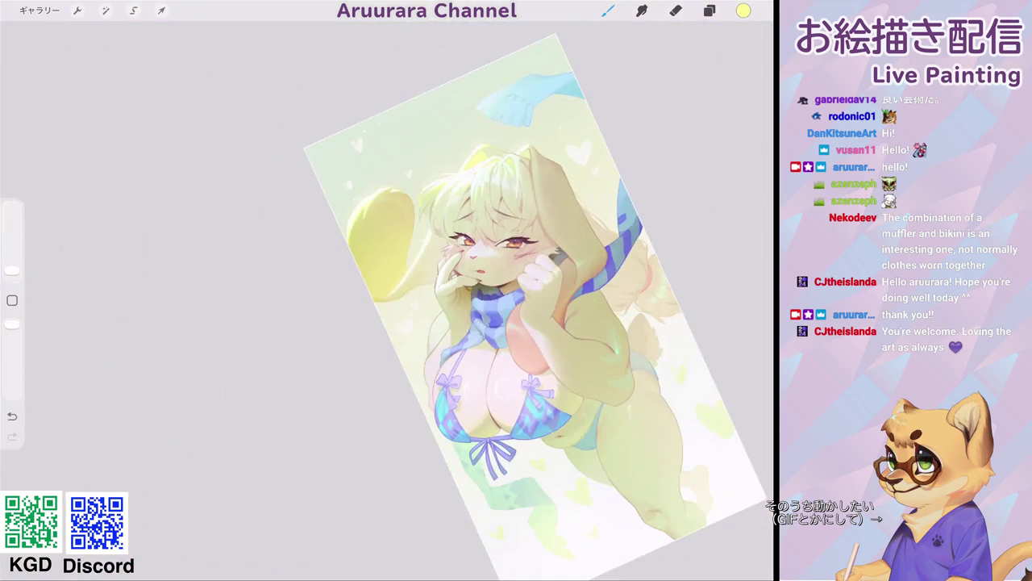
{"action": "scroll", "coordinate": [387, 298], "scroll_direction": "down", "scroll_amount": 2}
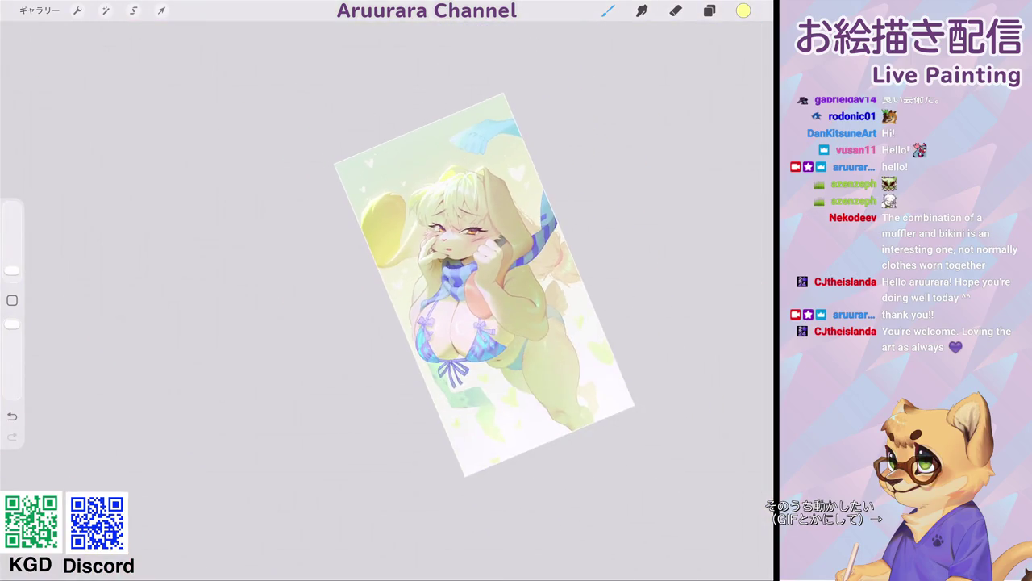
{"action": "scroll", "coordinate": [387, 298], "scroll_direction": "up", "scroll_amount": 5}
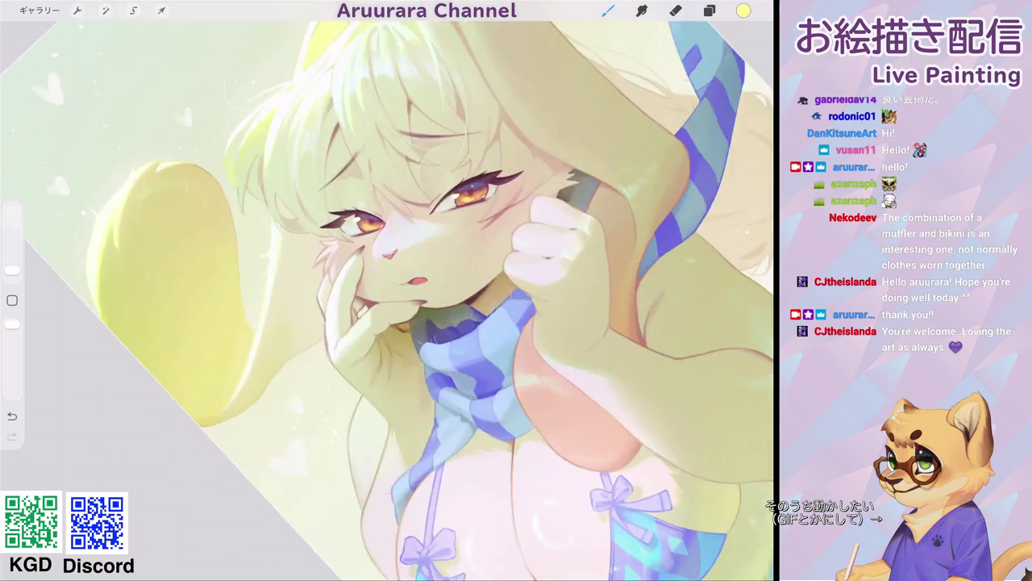
{"action": "scroll", "coordinate": [388, 299], "scroll_direction": "up", "scroll_amount": 3}
- Sample a light green from the artwork, check it in the Colour panel, then zoom out
{"action": "left_click", "coordinate": [405, 199]}
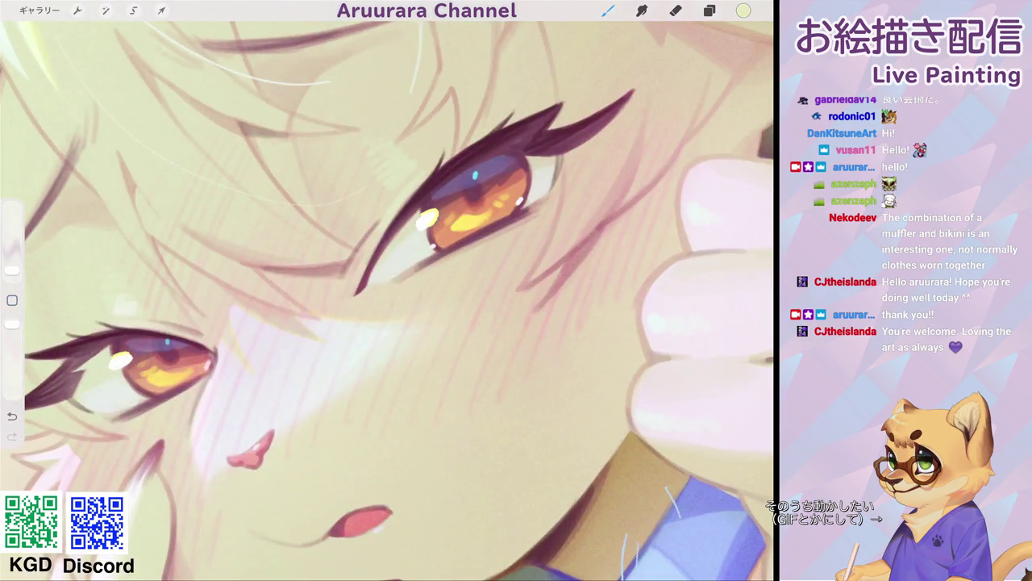
{"action": "left_click", "coordinate": [744, 10]}
{"action": "left_click", "coordinate": [608, 10]}
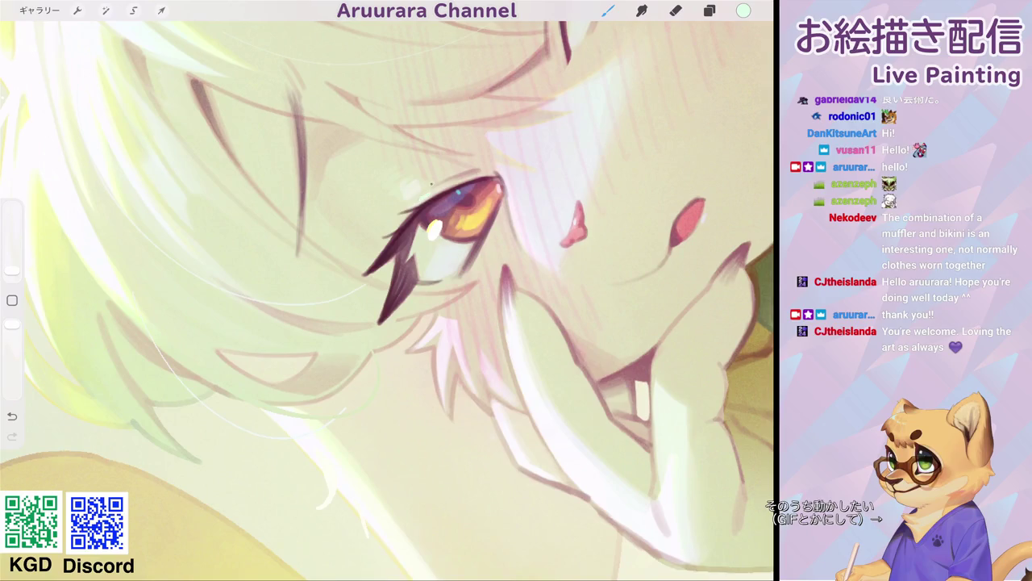
{"action": "scroll", "coordinate": [412, 194], "scroll_direction": "down", "scroll_amount": 5}
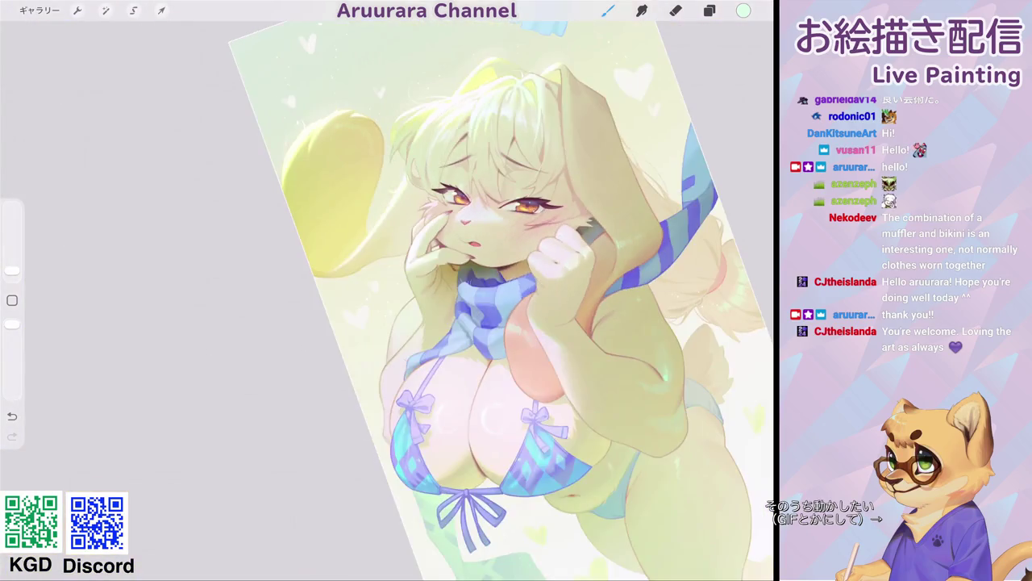
{"action": "scroll", "coordinate": [524, 298], "scroll_direction": "down", "scroll_amount": 3}
{"action": "scroll", "coordinate": [524, 298], "scroll_direction": "down", "scroll_amount": 2}
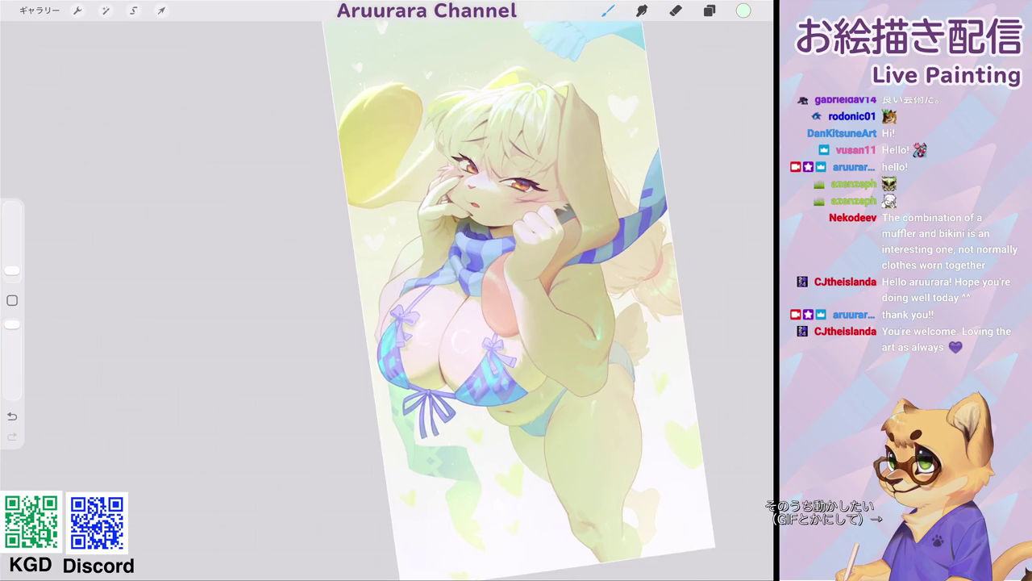
{"action": "scroll", "coordinate": [476, 210], "scroll_direction": "up", "scroll_amount": 3}
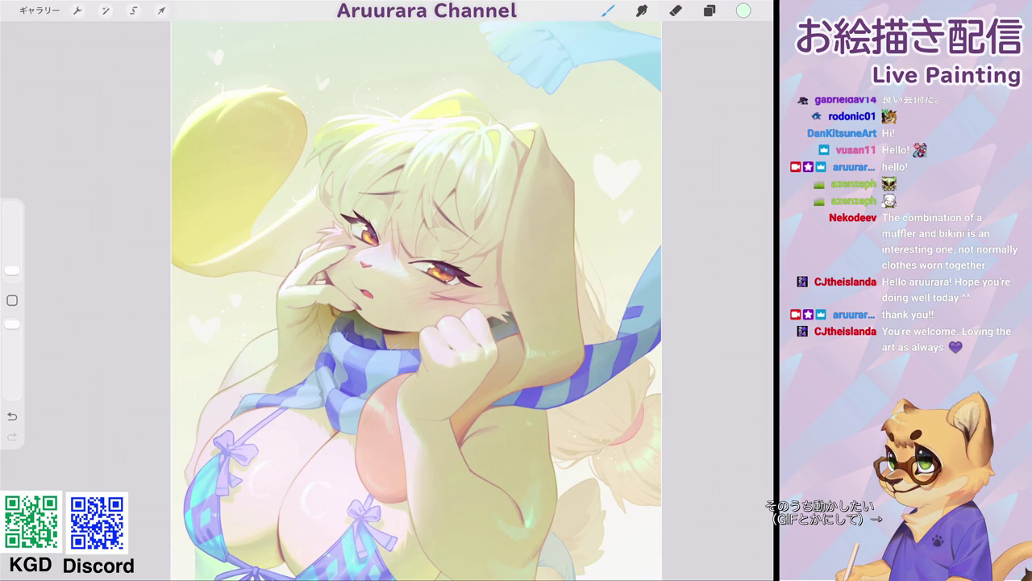
- Show the Layers panel, with layer 29 inside the second group
{"action": "left_click", "coordinate": [710, 10]}
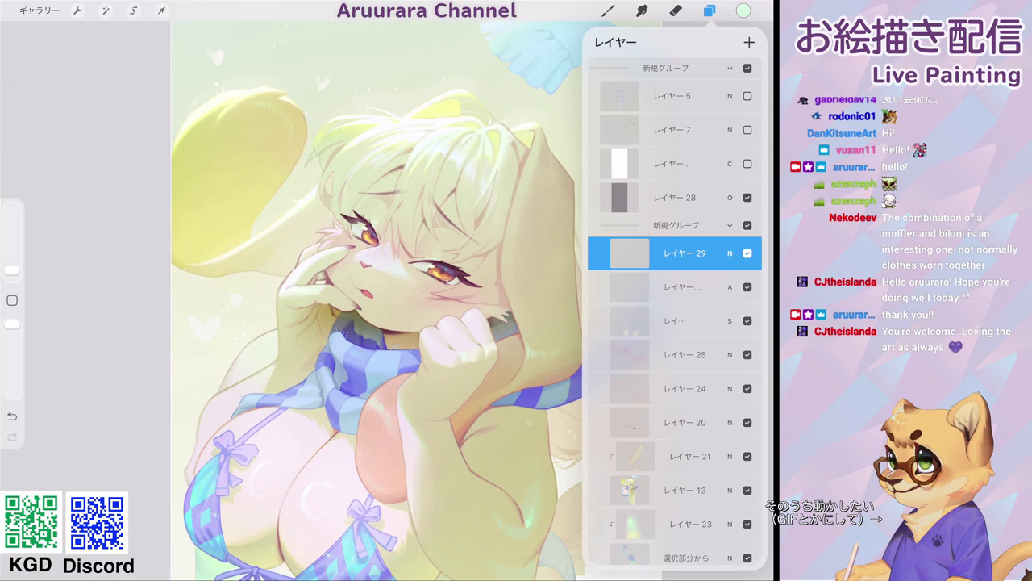
- Select the layer beneath and mix a coral colour by darkening a pink
{"action": "scroll", "coordinate": [379, 314], "scroll_direction": "down", "scroll_amount": 3}
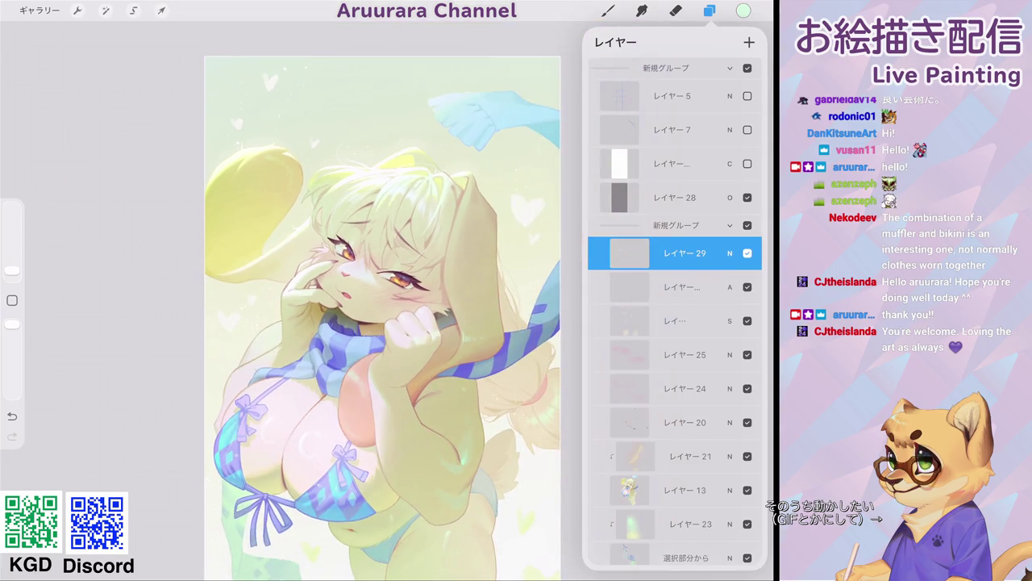
{"action": "left_click", "coordinate": [682, 287]}
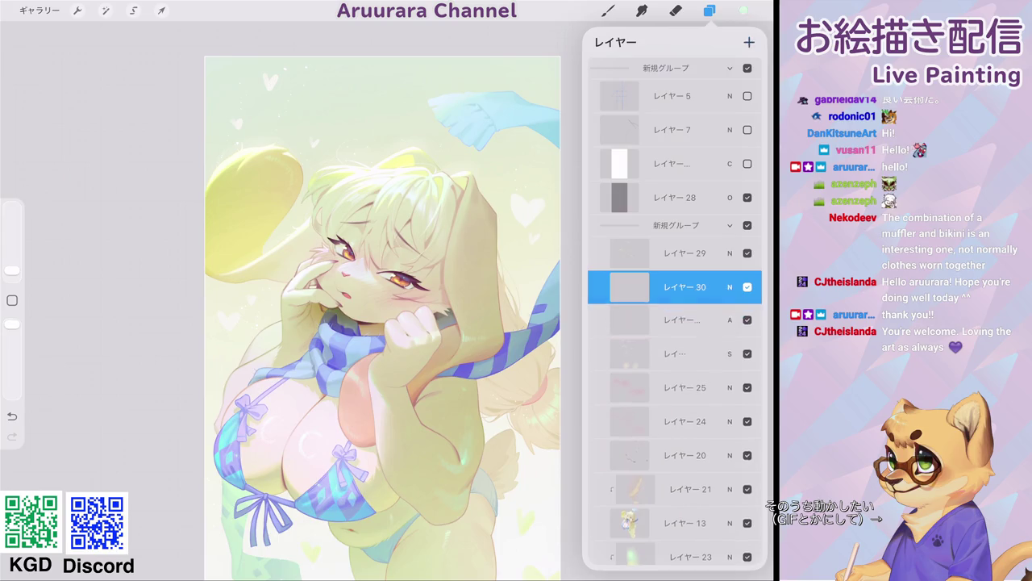
{"action": "left_click", "coordinate": [743, 10]}
{"action": "left_click", "coordinate": [615, 332]}
{"action": "left_click_drag", "start_coordinate": [715, 207], "coordinate": [681, 206]}
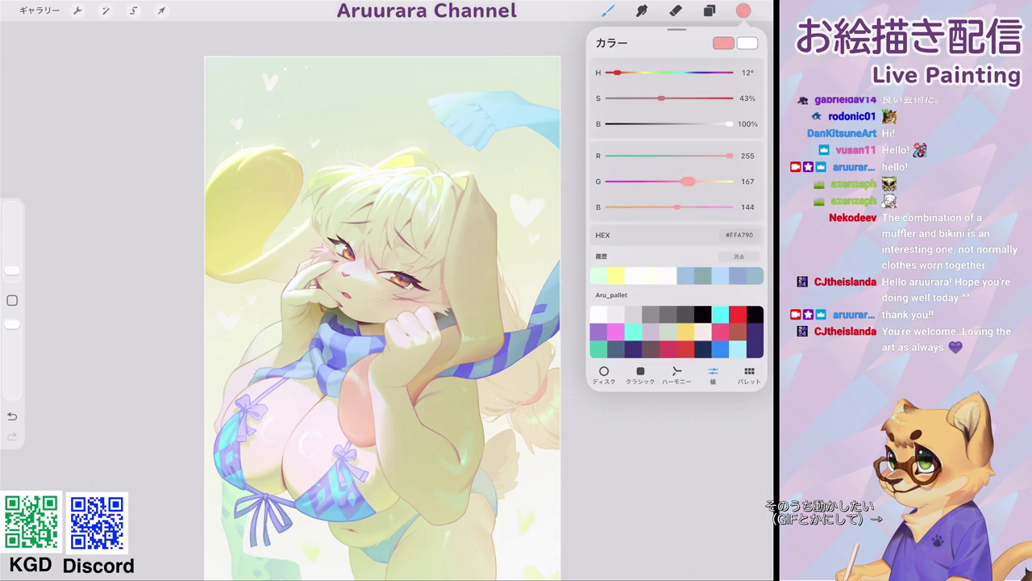
- Paint warm orange over the lower left ear with a larger hard round brush
{"action": "left_click", "coordinate": [607, 10]}
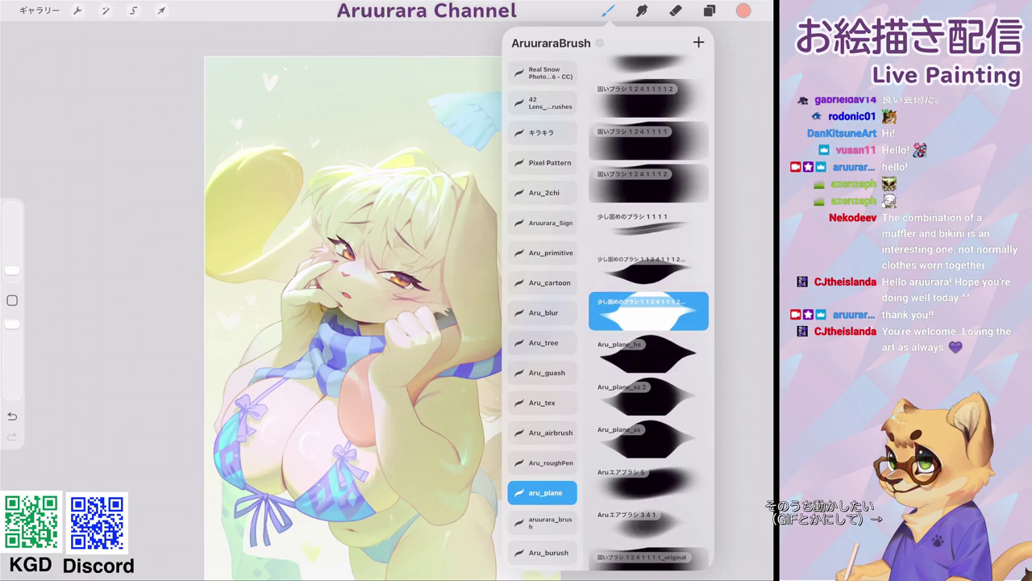
{"action": "left_click", "coordinate": [648, 141]}
{"action": "left_click", "coordinate": [607, 11]}
{"action": "scroll", "coordinate": [484, 298], "scroll_direction": "up", "scroll_amount": 3}
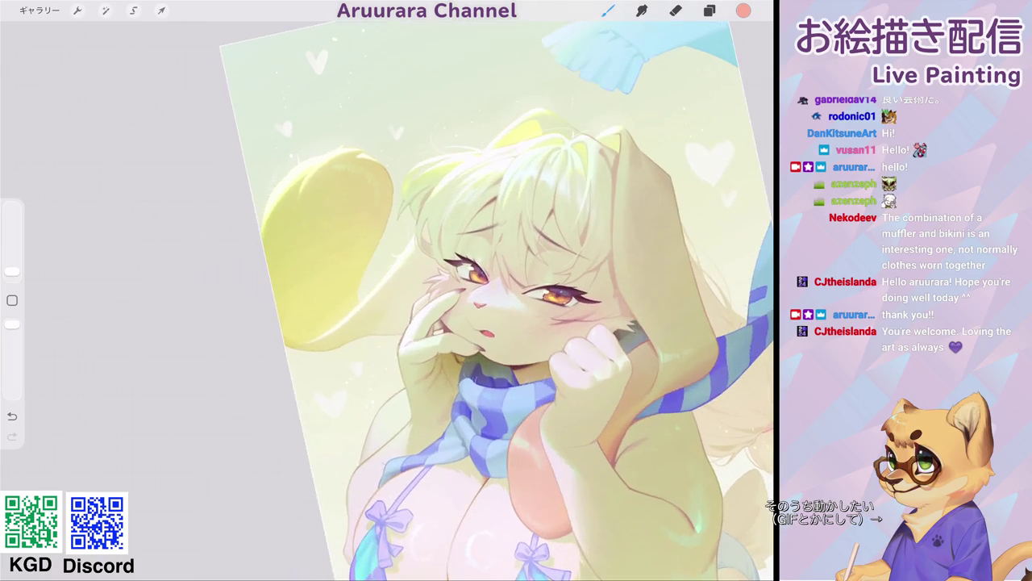
{"action": "left_click_drag", "start_coordinate": [12, 271], "coordinate": [12, 239]}
{"action": "mouse_move", "coordinate": [346, 198]}
{"action": "left_mouse_down"}
{"action": "mouse_move", "coordinate": [320, 228]}
{"action": "mouse_move", "coordinate": [351, 189]}
{"action": "mouse_move", "coordinate": [350, 237]}
{"action": "mouse_move", "coordinate": [334, 192]}
{"action": "mouse_move", "coordinate": [328, 242]}
{"action": "mouse_move", "coordinate": [291, 246]}
{"action": "mouse_move", "coordinate": [290, 223]}
{"action": "mouse_move", "coordinate": [295, 307]}
{"action": "mouse_move", "coordinate": [303, 295]}
{"action": "mouse_move", "coordinate": [318, 299]}
{"action": "mouse_move", "coordinate": [353, 228]}
{"action": "left_mouse_up"}
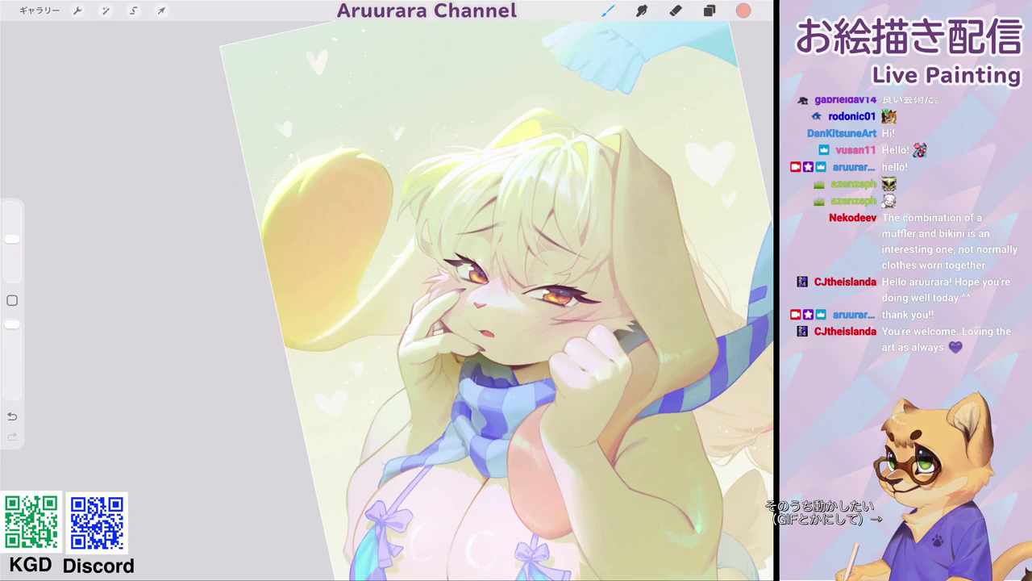
- Blend the new ear colour with the Smudge tool at 11% size
{"action": "scroll", "coordinate": [492, 298], "scroll_direction": "down", "scroll_amount": 5}
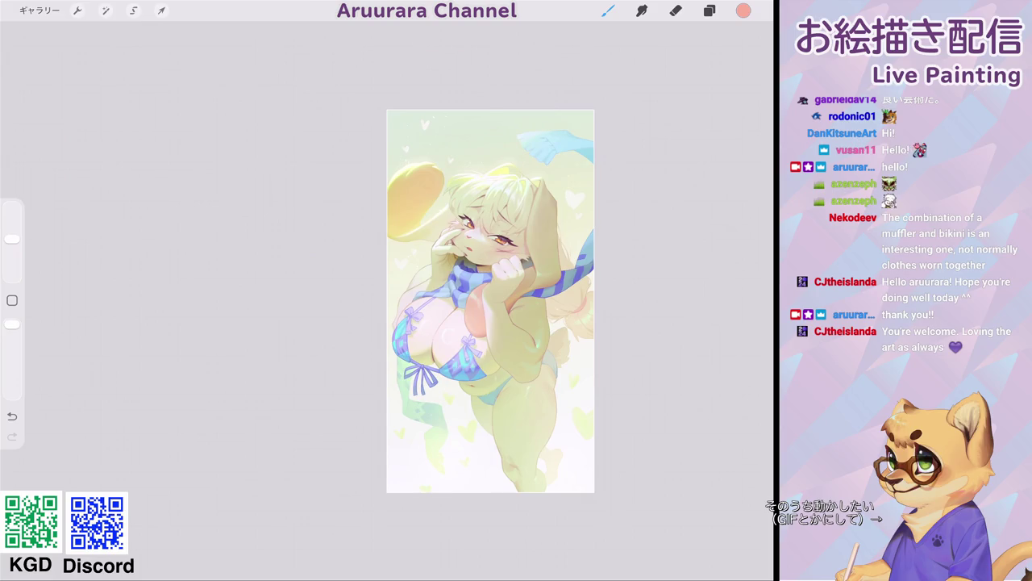
{"action": "scroll", "coordinate": [524, 306], "scroll_direction": "up", "scroll_amount": 5}
{"action": "left_click", "coordinate": [642, 10]}
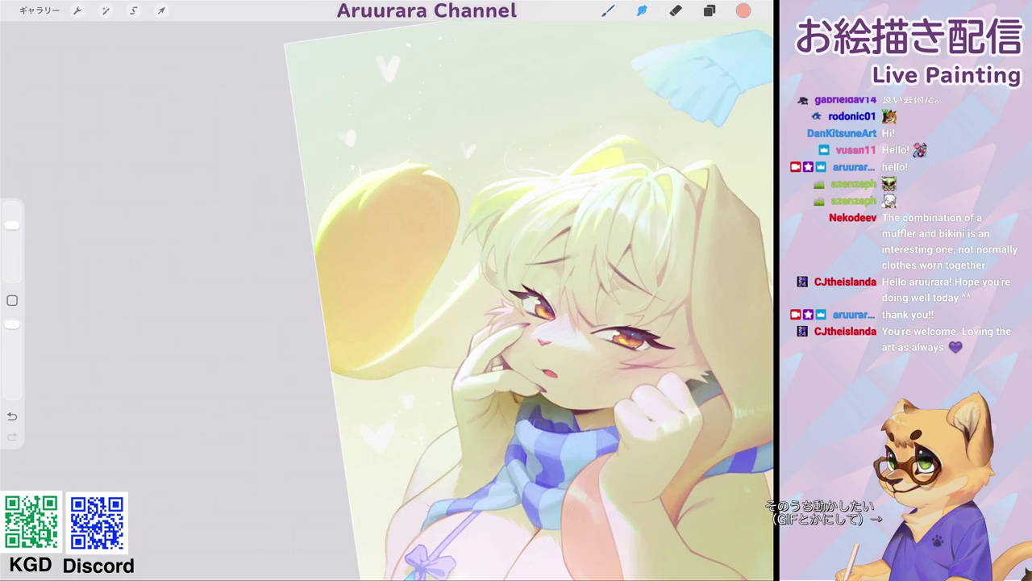
{"action": "left_click_drag", "start_coordinate": [12, 239], "coordinate": [12, 252]}
{"action": "scroll", "coordinate": [448, 209], "scroll_direction": "down", "scroll_amount": 5}
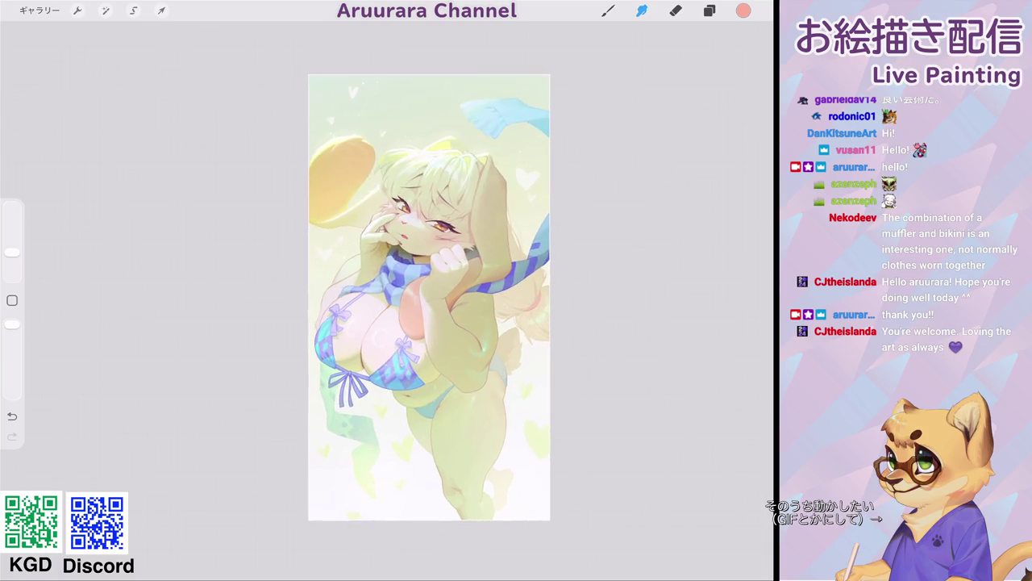
{"action": "left_click", "coordinate": [106, 10]}
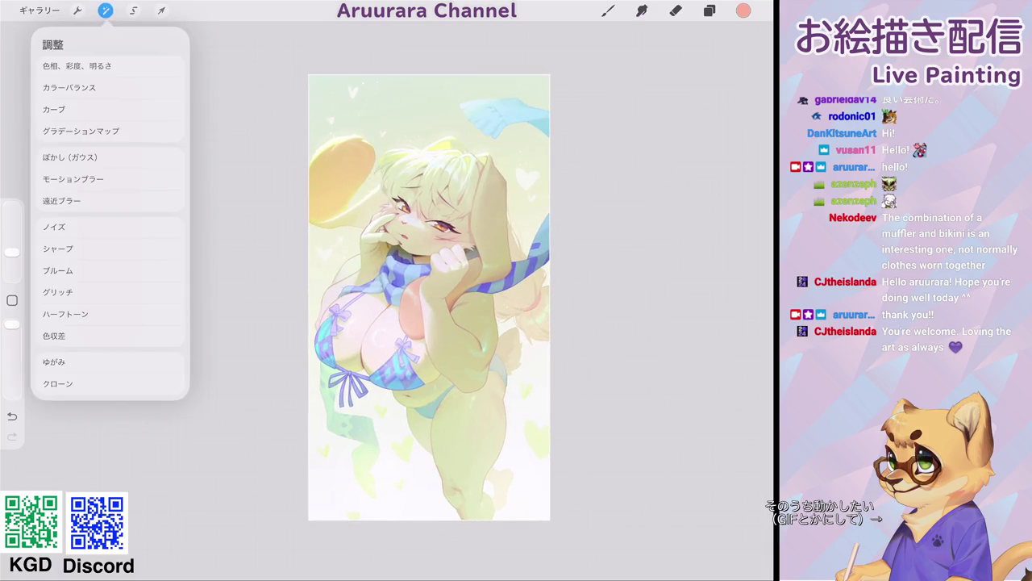
- Apply Hue, Saturation, Brightness with hue 47%, saturation 47% and brightness 52%
{"action": "left_click", "coordinate": [81, 64]}
{"action": "left_click_drag", "start_coordinate": [235, 554], "coordinate": [230, 554]}
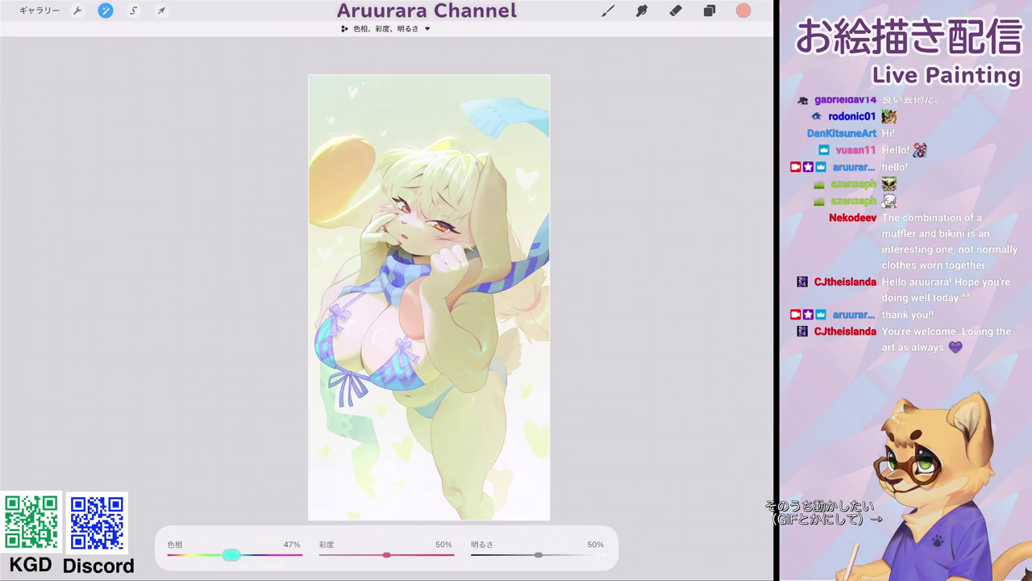
{"action": "left_click_drag", "start_coordinate": [387, 555], "coordinate": [370, 554]}
{"action": "left_click_drag", "start_coordinate": [538, 554], "coordinate": [541, 554]}
{"action": "left_click", "coordinate": [608, 11]}
{"action": "scroll", "coordinate": [435, 287], "scroll_direction": "down", "scroll_amount": 1}
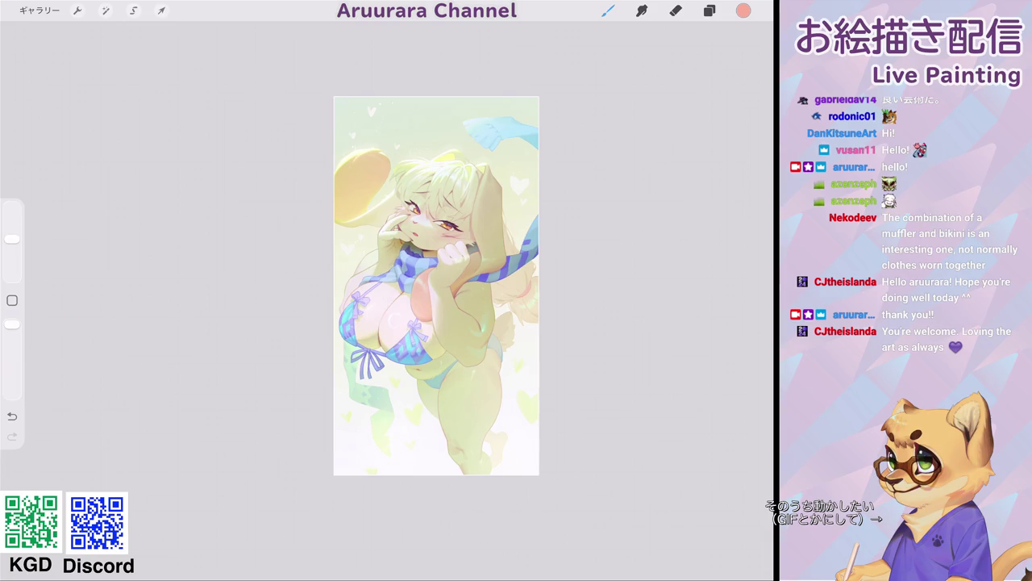
- Paint brighter orange into the upper and lower irises with a smaller brush
{"action": "scroll", "coordinate": [443, 234], "scroll_direction": "up", "scroll_amount": 3}
{"action": "scroll", "coordinate": [443, 234], "scroll_direction": "up", "scroll_amount": 2}
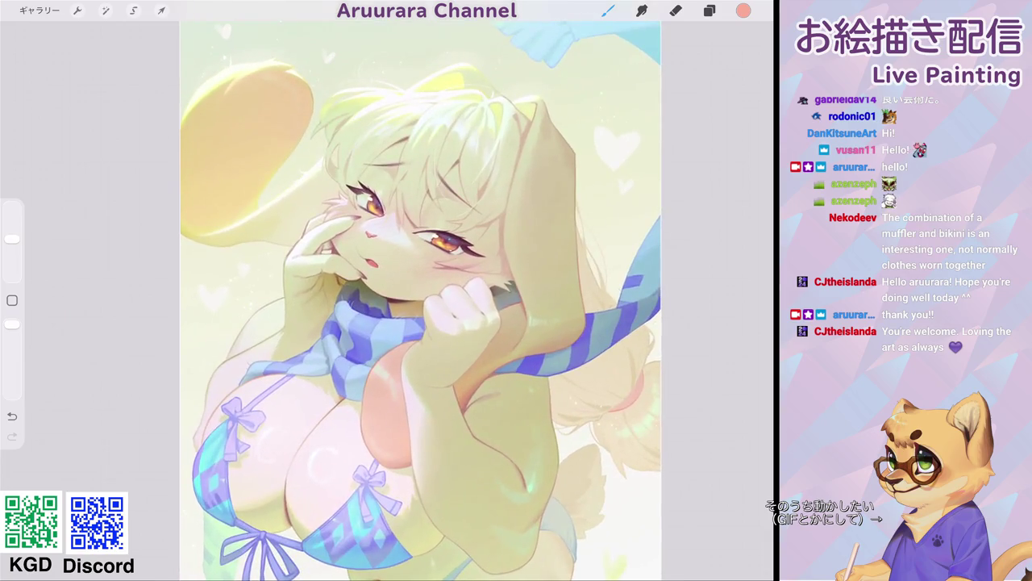
{"action": "scroll", "coordinate": [403, 266], "scroll_direction": "up", "scroll_amount": 2}
{"action": "scroll", "coordinate": [403, 266], "scroll_direction": "up", "scroll_amount": 2}
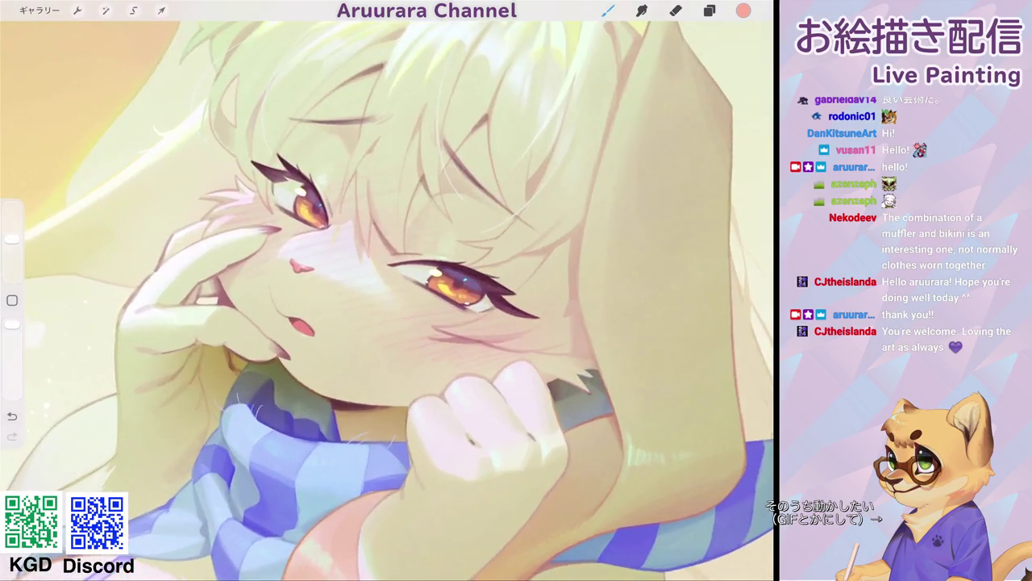
{"action": "scroll", "coordinate": [403, 266], "scroll_direction": "up", "scroll_amount": 1}
{"action": "scroll", "coordinate": [516, 287], "scroll_direction": "up", "scroll_amount": 1}
{"action": "scroll", "coordinate": [516, 286], "scroll_direction": "up", "scroll_amount": 2}
{"action": "scroll", "coordinate": [516, 286], "scroll_direction": "up", "scroll_amount": 1}
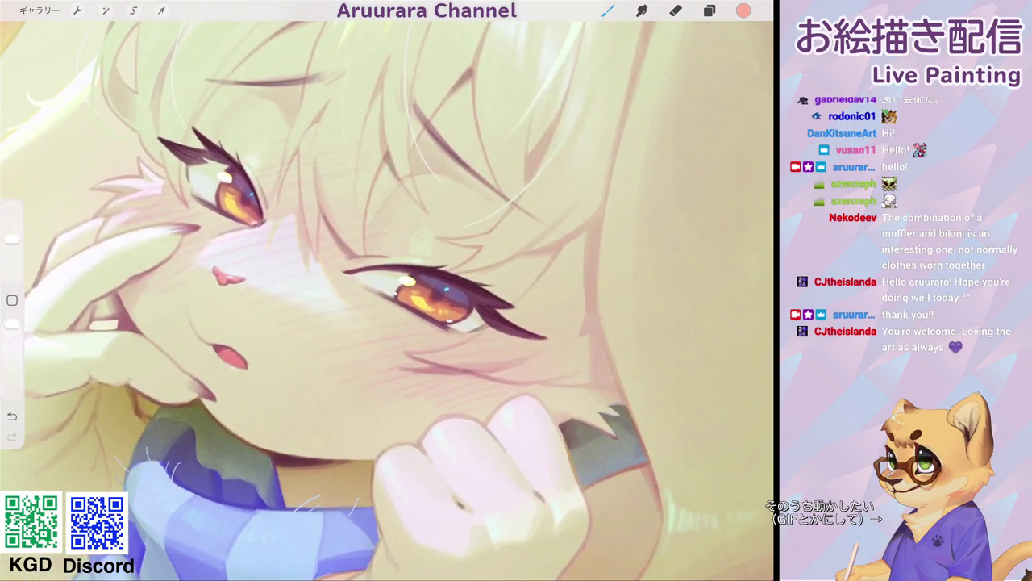
{"action": "scroll", "coordinate": [403, 299], "scroll_direction": "down", "scroll_amount": 4}
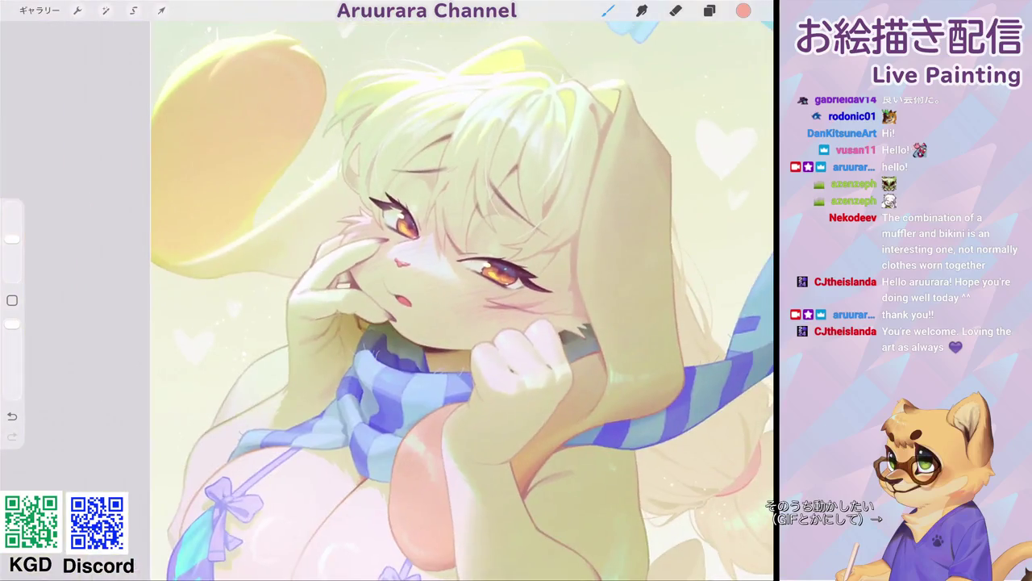
{"action": "scroll", "coordinate": [403, 299], "scroll_direction": "down", "scroll_amount": 2}
{"action": "scroll", "coordinate": [404, 298], "scroll_direction": "down", "scroll_amount": 1}
{"action": "scroll", "coordinate": [403, 299], "scroll_direction": "down", "scroll_amount": 1}
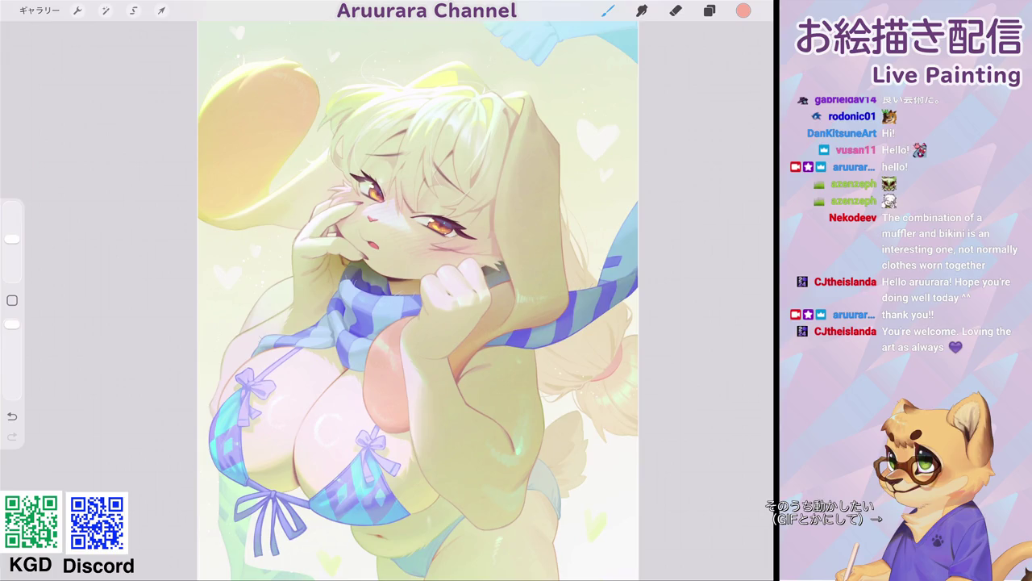
{"action": "scroll", "coordinate": [420, 225], "scroll_direction": "up", "scroll_amount": 2}
{"action": "scroll", "coordinate": [419, 226], "scroll_direction": "up", "scroll_amount": 3}
{"action": "scroll", "coordinate": [420, 226], "scroll_direction": "up", "scroll_amount": 3}
{"action": "scroll", "coordinate": [419, 226], "scroll_direction": "up", "scroll_amount": 3}
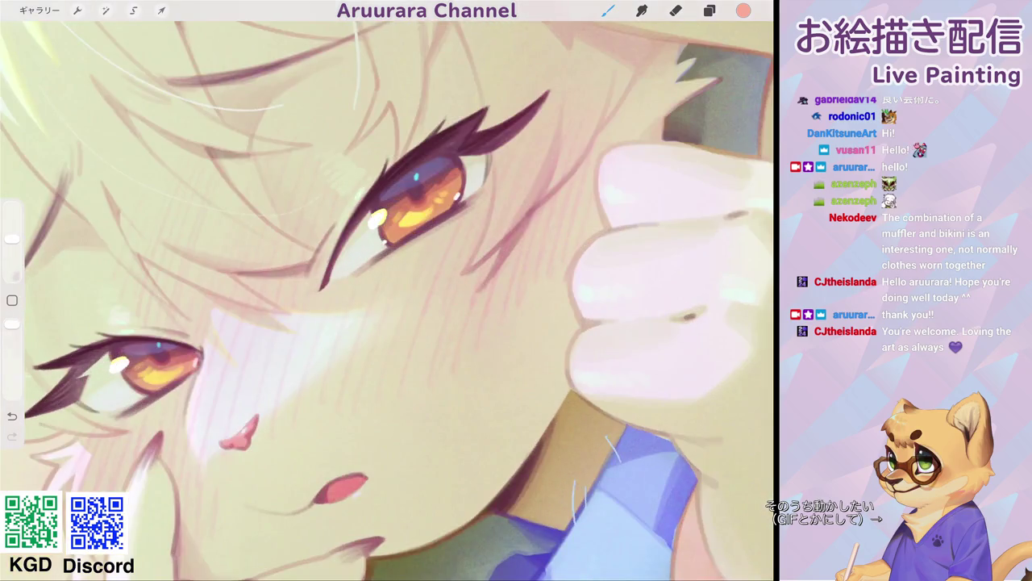
{"action": "left_click", "coordinate": [608, 11]}
{"action": "scroll", "coordinate": [387, 242], "scroll_direction": "up", "scroll_amount": 2}
{"action": "scroll", "coordinate": [387, 242], "scroll_direction": "up", "scroll_amount": 1}
{"action": "left_click_drag", "start_coordinate": [12, 239], "coordinate": [12, 269]}
{"action": "mouse_move", "coordinate": [425, 223]}
{"action": "left_mouse_down"}
{"action": "mouse_move", "coordinate": [448, 209]}
{"action": "mouse_move", "coordinate": [436, 217]}
{"action": "left_mouse_up"}
{"action": "left_click_drag", "start_coordinate": [482, 184], "coordinate": [476, 186]}
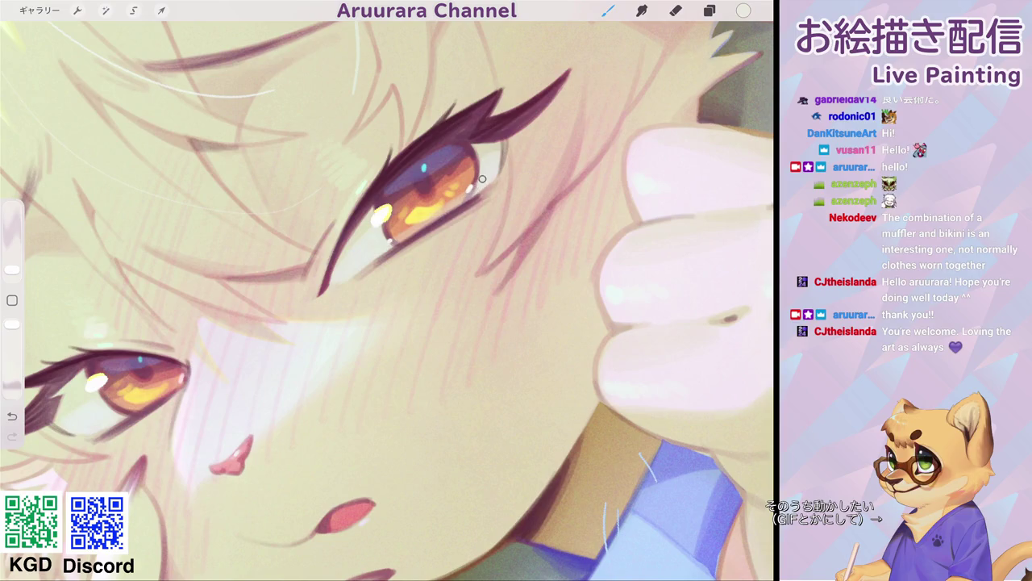
{"action": "scroll", "coordinate": [387, 298], "scroll_direction": "down", "scroll_amount": 5}
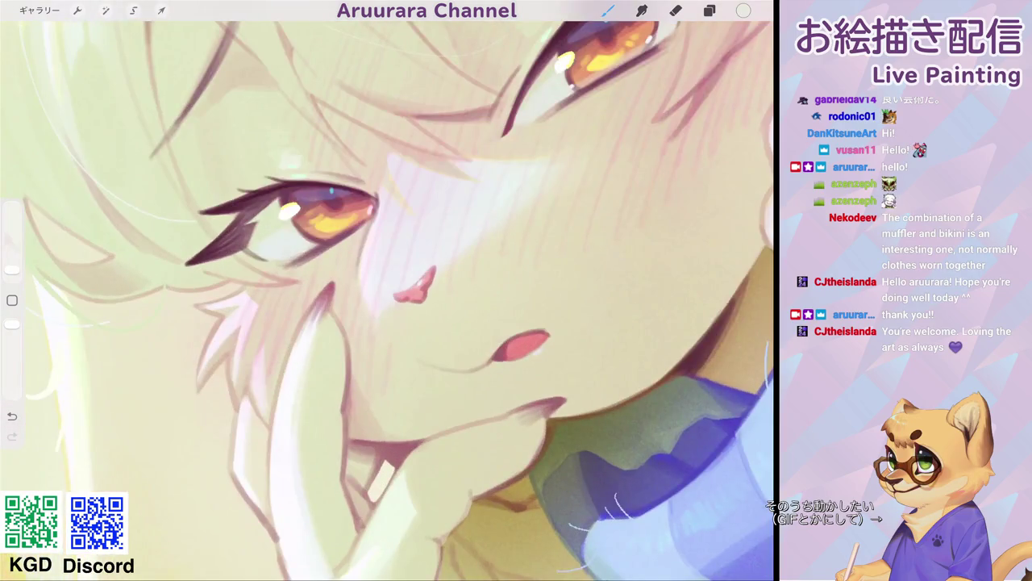
{"action": "mouse_move", "coordinate": [300, 243]}
{"action": "left_mouse_down"}
{"action": "mouse_move", "coordinate": [341, 230]}
{"action": "mouse_move", "coordinate": [331, 234]}
{"action": "left_mouse_up"}
- Eyedrop the bright highlight colour and add small highlight strokes along the lower iris
{"action": "scroll", "coordinate": [387, 298], "scroll_direction": "down", "scroll_amount": 5}
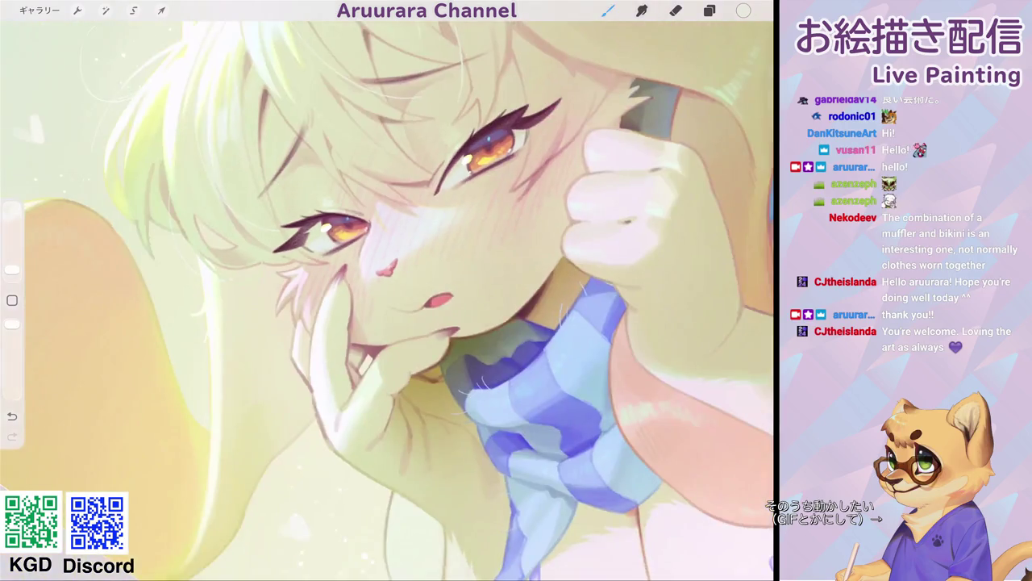
{"action": "scroll", "coordinate": [387, 299], "scroll_direction": "up", "scroll_amount": 5}
{"action": "left_click", "coordinate": [369, 175]}
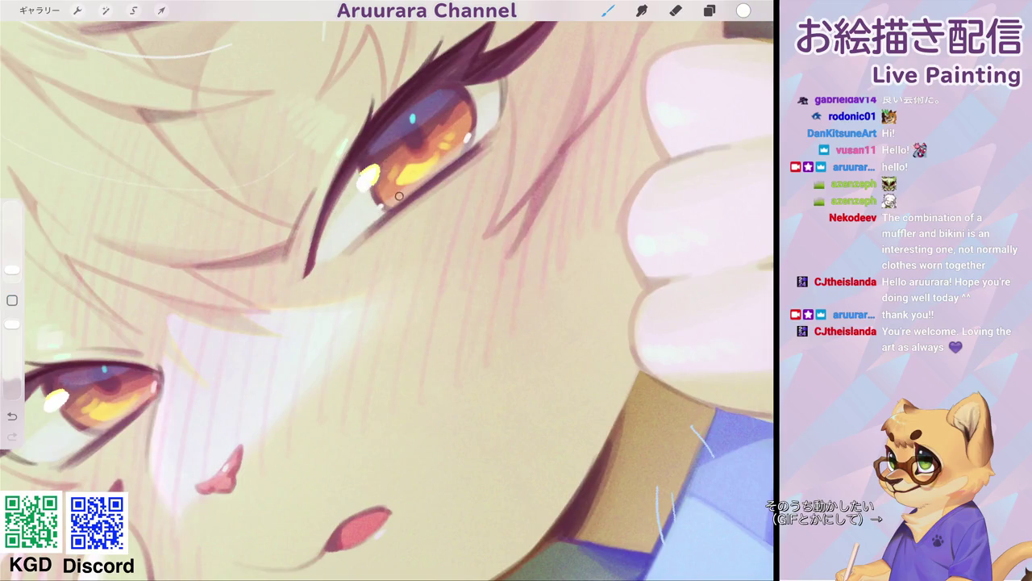
{"action": "left_click_drag", "start_coordinate": [395, 201], "coordinate": [479, 134]}
{"action": "scroll", "coordinate": [387, 298], "scroll_direction": "down", "scroll_amount": 5}
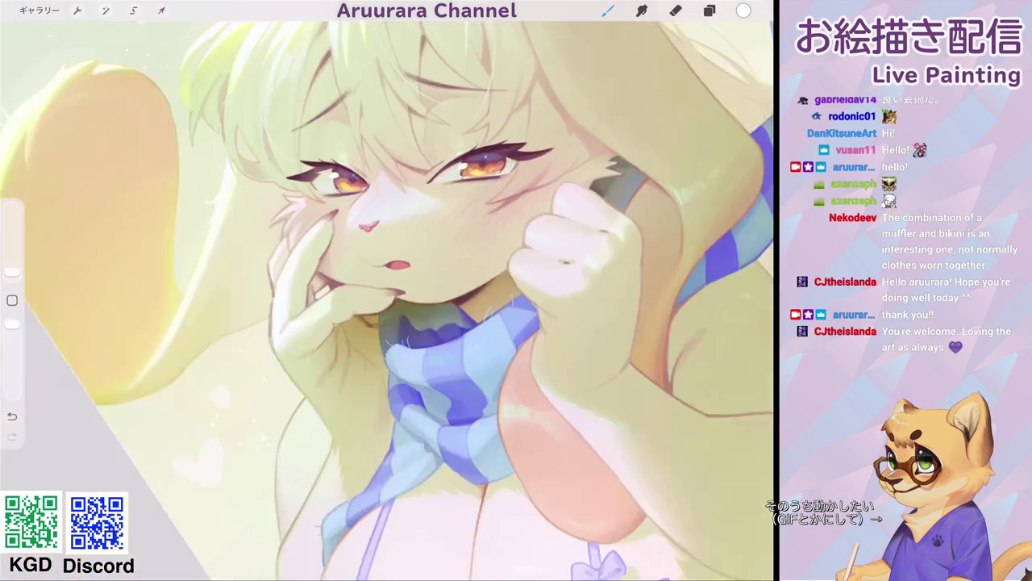
{"action": "scroll", "coordinate": [335, 182], "scroll_direction": "up", "scroll_amount": 5}
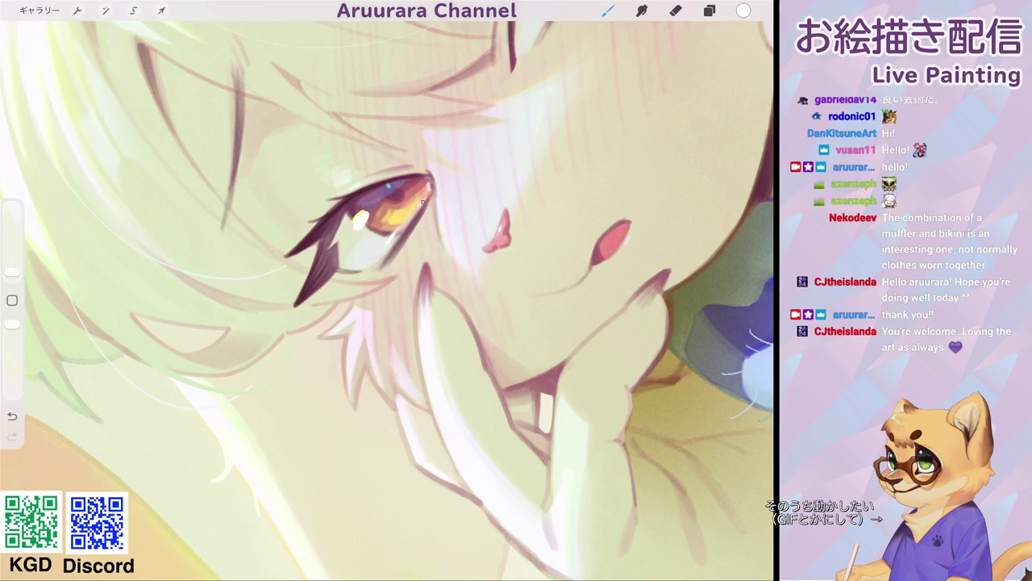
{"action": "scroll", "coordinate": [422, 193], "scroll_direction": "down", "scroll_amount": 2}
{"action": "scroll", "coordinate": [423, 194], "scroll_direction": "down", "scroll_amount": 2}
{"action": "scroll", "coordinate": [423, 193], "scroll_direction": "down", "scroll_amount": 2}
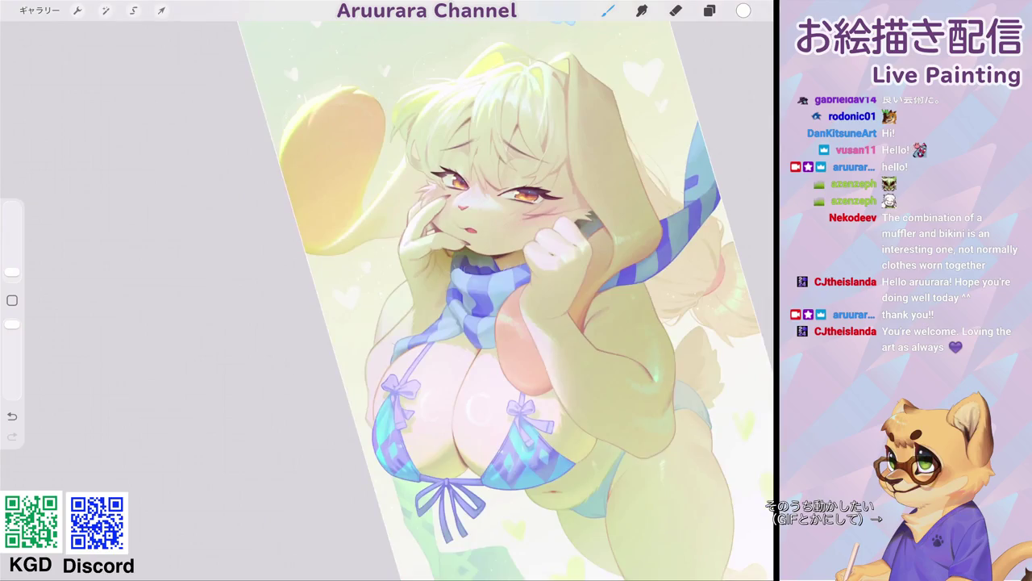
{"action": "scroll", "coordinate": [468, 226], "scroll_direction": "up", "scroll_amount": 3}
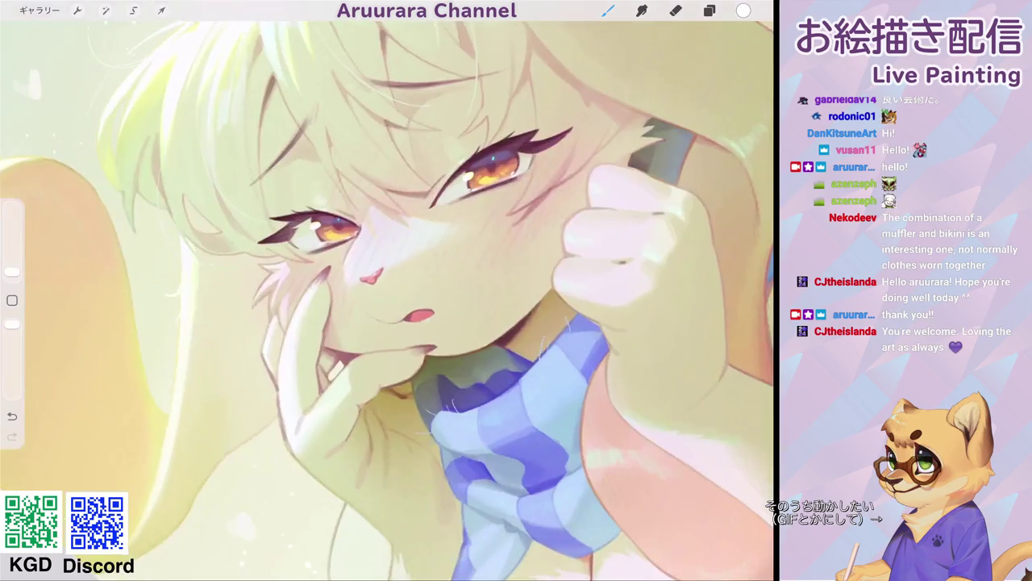
{"action": "scroll", "coordinate": [468, 226], "scroll_direction": "up", "scroll_amount": 3}
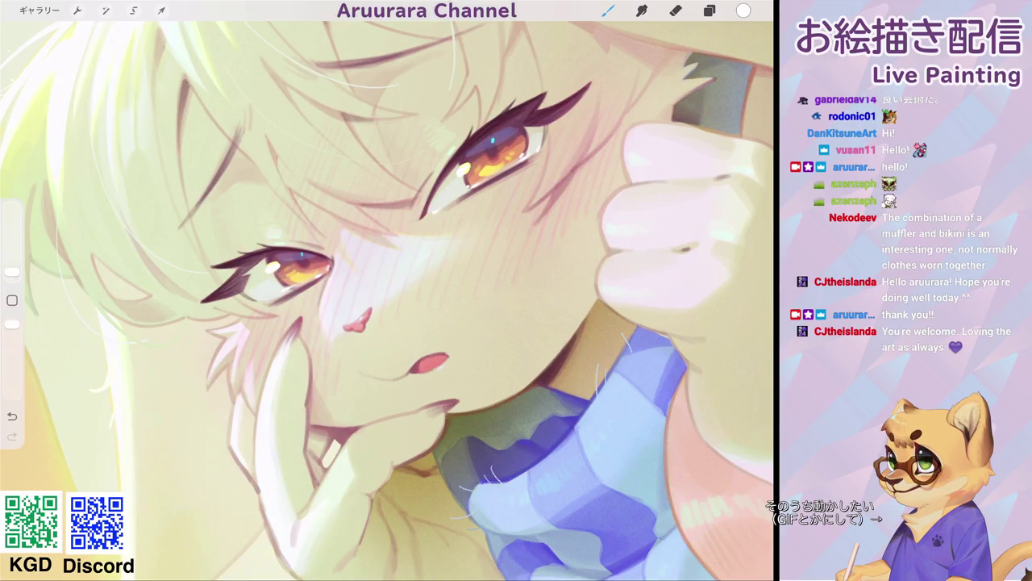
{"action": "scroll", "coordinate": [539, 147], "scroll_direction": "down", "scroll_amount": 3}
{"action": "scroll", "coordinate": [421, 215], "scroll_direction": "up", "scroll_amount": 2}
{"action": "scroll", "coordinate": [420, 214], "scroll_direction": "up", "scroll_amount": 3}
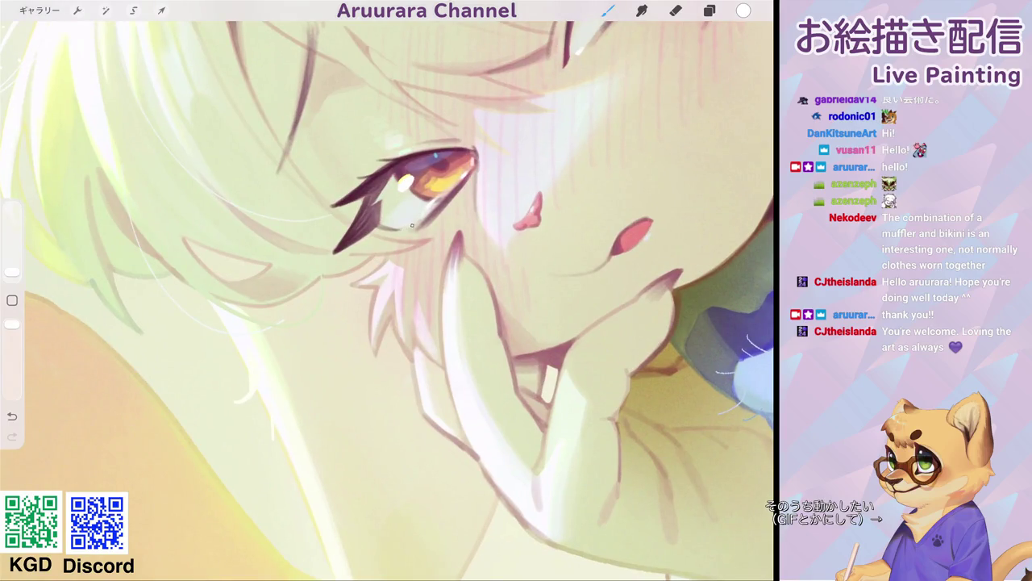
{"action": "scroll", "coordinate": [406, 226], "scroll_direction": "down", "scroll_amount": 3}
{"action": "scroll", "coordinate": [406, 226], "scroll_direction": "down", "scroll_amount": 2}
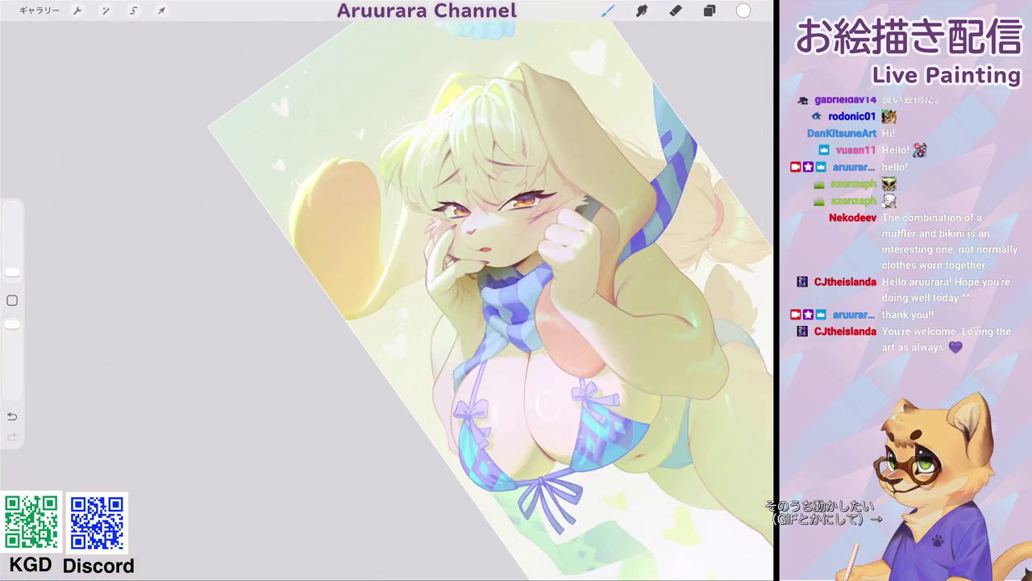
{"action": "scroll", "coordinate": [483, 226], "scroll_direction": "up", "scroll_amount": 2}
{"action": "scroll", "coordinate": [484, 226], "scroll_direction": "up", "scroll_amount": 3}
- Choose a muted purple (hue 275°, 26% saturation, 65% brightness) as the paint colour
{"action": "left_click", "coordinate": [12, 301]}
{"action": "left_click", "coordinate": [469, 181]}
{"action": "left_click", "coordinate": [743, 10]}
{"action": "left_click", "coordinate": [649, 348]}
{"action": "left_click_drag", "start_coordinate": [747, 73], "coordinate": [710, 73]}
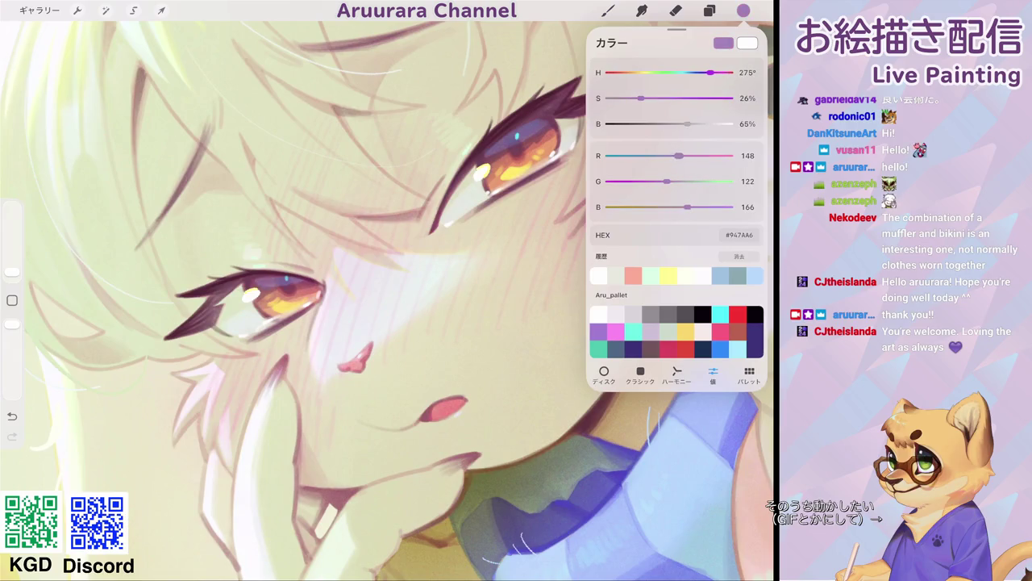
{"action": "left_click", "coordinate": [608, 11]}
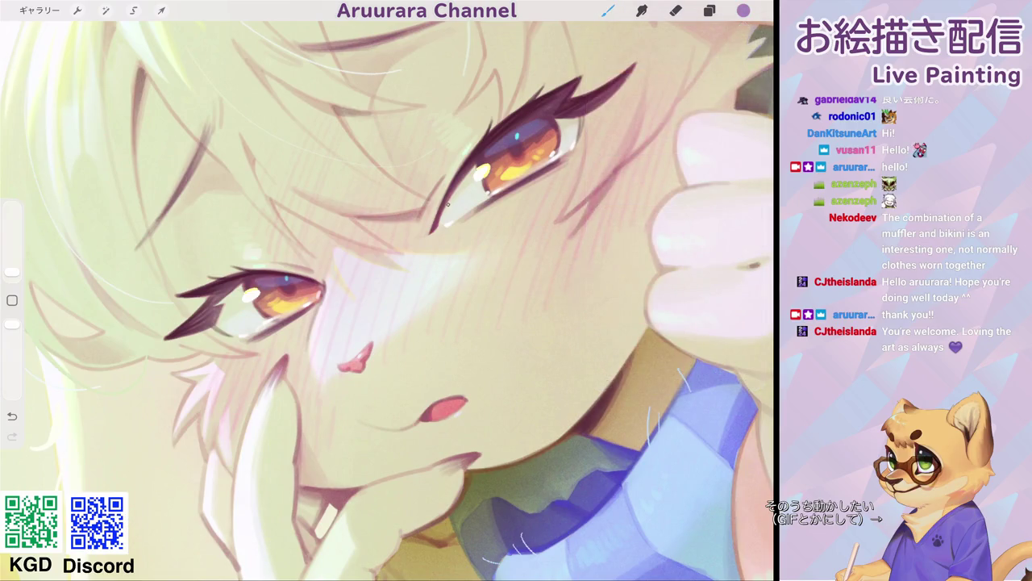
- Paint purple strokes at the right eye's inner and outer corners with a slightly larger brush
{"action": "left_click_drag", "start_coordinate": [12, 273], "coordinate": [12, 268]}
{"action": "left_click_drag", "start_coordinate": [447, 208], "coordinate": [471, 171]}
{"action": "scroll", "coordinate": [387, 298], "scroll_direction": "down", "scroll_amount": 3}
{"action": "scroll", "coordinate": [387, 299], "scroll_direction": "down", "scroll_amount": 5}
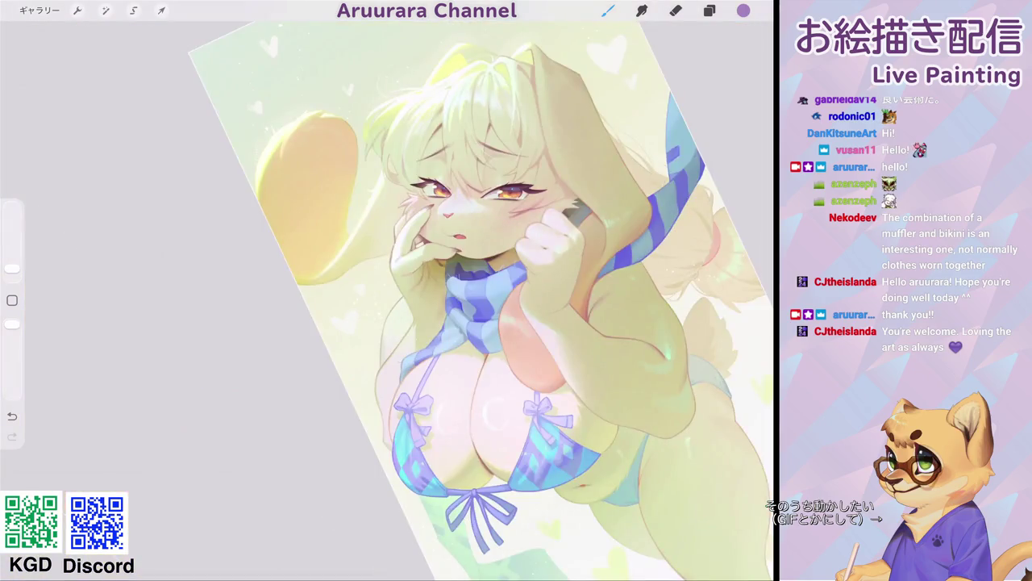
{"action": "scroll", "coordinate": [388, 298], "scroll_direction": "down", "scroll_amount": 3}
{"action": "scroll", "coordinate": [387, 298], "scroll_direction": "up", "scroll_amount": 1}
{"action": "scroll", "coordinate": [387, 299], "scroll_direction": "up", "scroll_amount": 5}
{"action": "scroll", "coordinate": [387, 298], "scroll_direction": "up", "scroll_amount": 4}
{"action": "scroll", "coordinate": [387, 298], "scroll_direction": "up", "scroll_amount": 2}
{"action": "left_click_drag", "start_coordinate": [437, 150], "coordinate": [458, 161]}
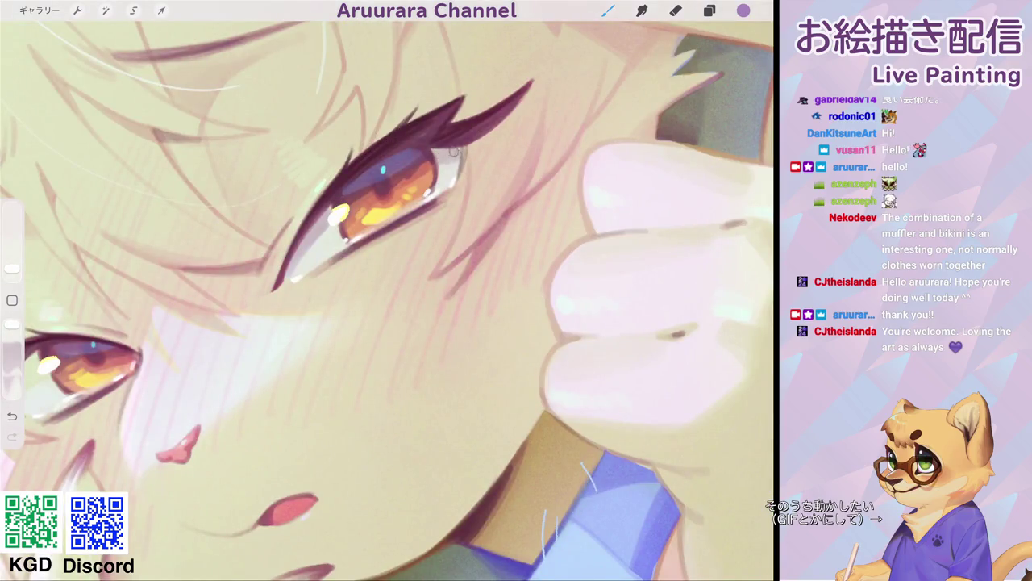
- Zoom around the canvas to review the whole illustration and the face
{"action": "scroll", "coordinate": [387, 299], "scroll_direction": "down", "scroll_amount": 3}
{"action": "scroll", "coordinate": [387, 298], "scroll_direction": "up", "scroll_amount": 4}
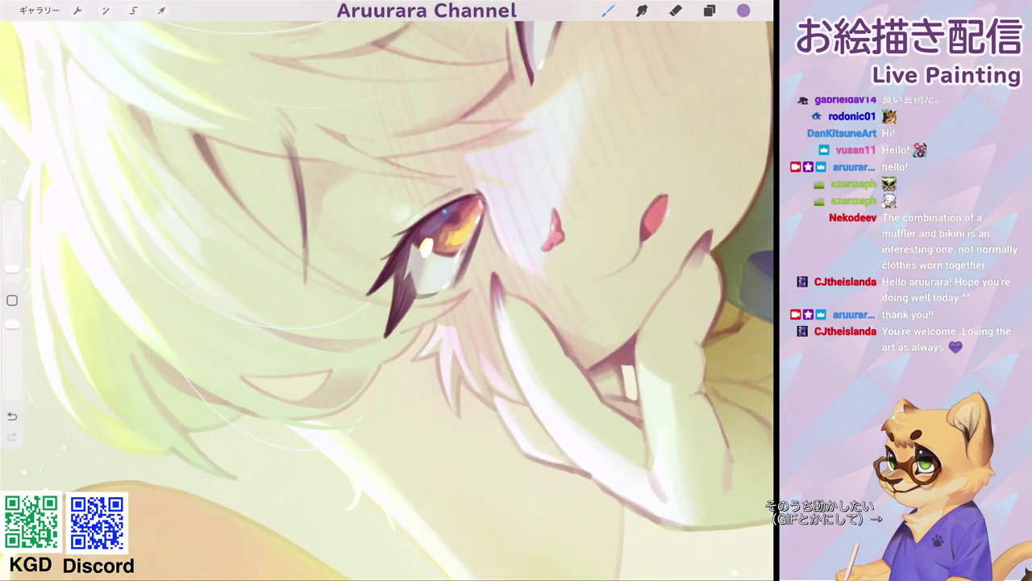
{"action": "scroll", "coordinate": [387, 299], "scroll_direction": "down", "scroll_amount": 5}
{"action": "scroll", "coordinate": [388, 298], "scroll_direction": "down", "scroll_amount": 3}
{"action": "scroll", "coordinate": [474, 275], "scroll_direction": "down", "scroll_amount": 2}
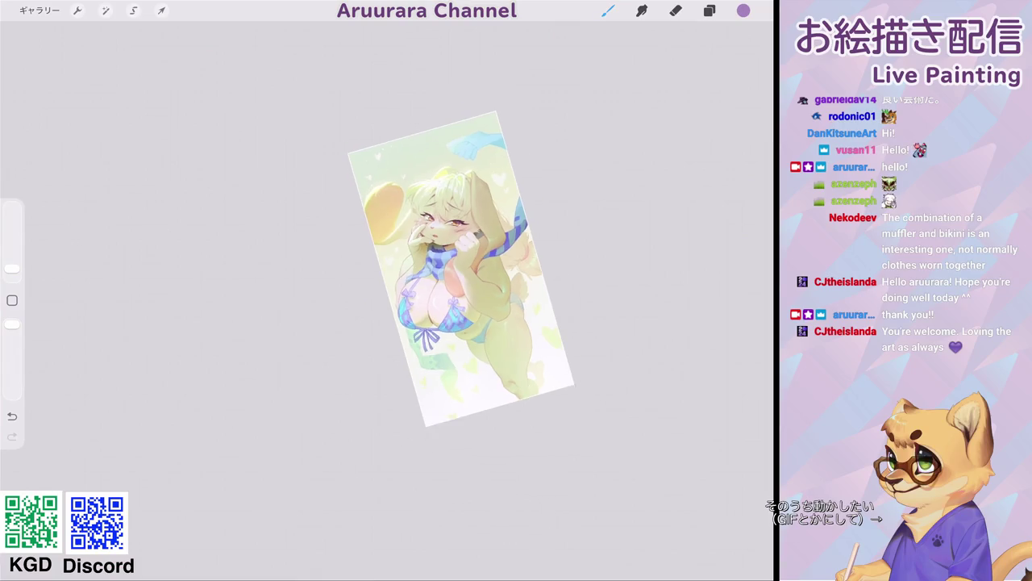
{"action": "scroll", "coordinate": [473, 275], "scroll_direction": "down", "scroll_amount": 2}
{"action": "scroll", "coordinate": [436, 258], "scroll_direction": "up", "scroll_amount": 3}
{"action": "scroll", "coordinate": [436, 258], "scroll_direction": "up", "scroll_amount": 3}
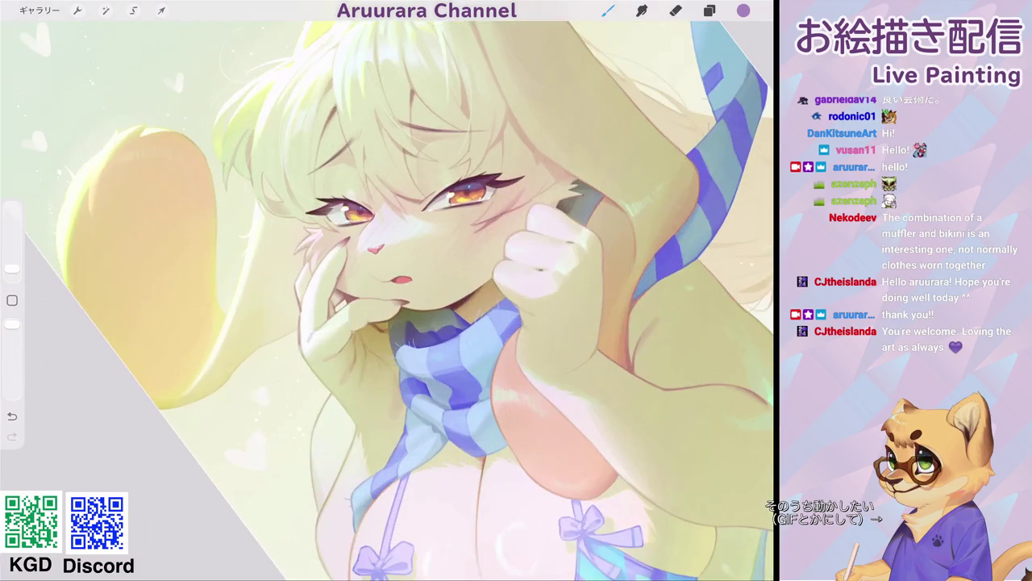
{"action": "scroll", "coordinate": [388, 299], "scroll_direction": "up", "scroll_amount": 2}
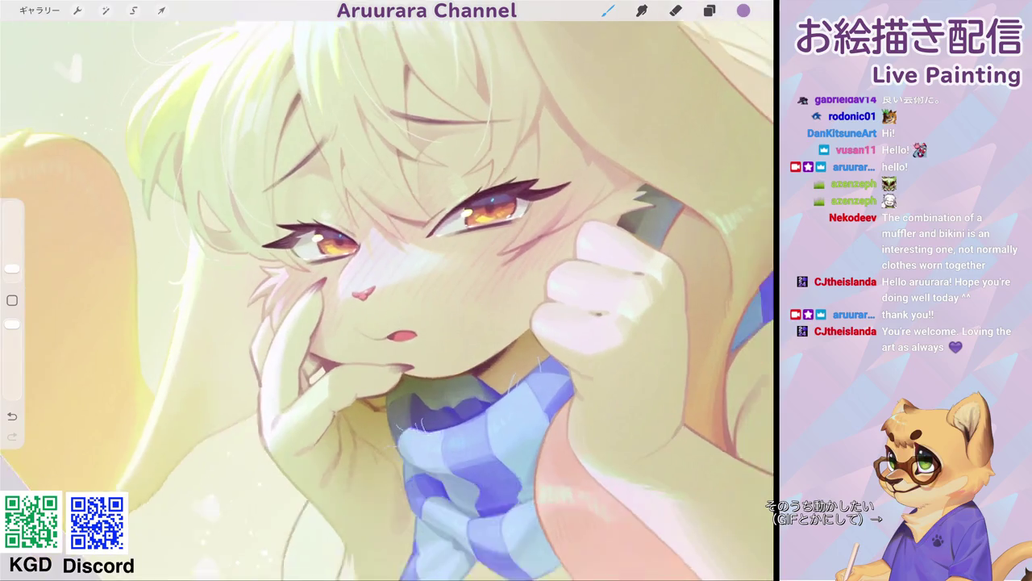
{"action": "scroll", "coordinate": [388, 298], "scroll_direction": "down", "scroll_amount": 2}
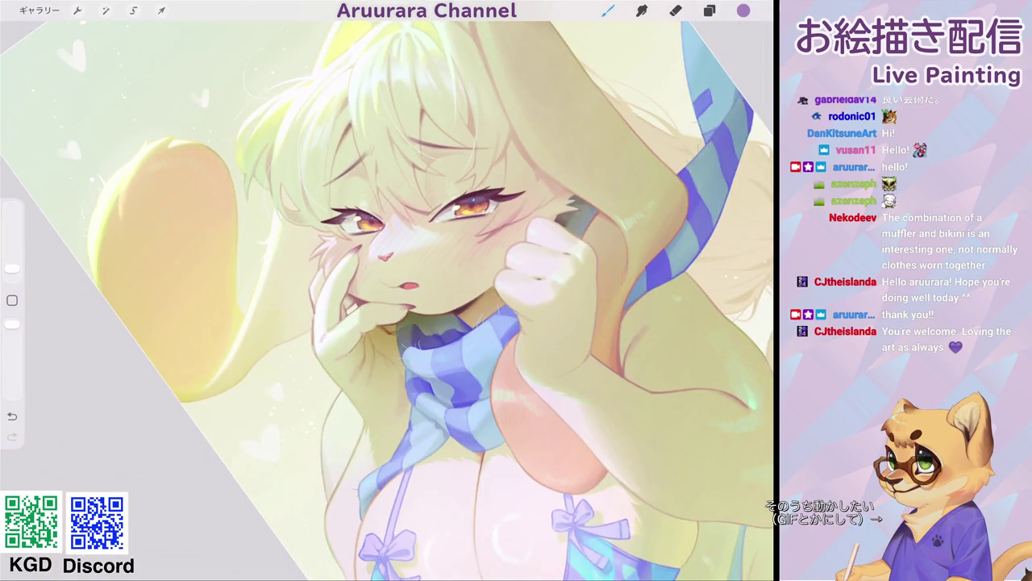
{"action": "scroll", "coordinate": [436, 299], "scroll_direction": "down", "scroll_amount": 1}
{"action": "scroll", "coordinate": [435, 298], "scroll_direction": "down", "scroll_amount": 1}
{"action": "scroll", "coordinate": [436, 298], "scroll_direction": "down", "scroll_amount": 3}
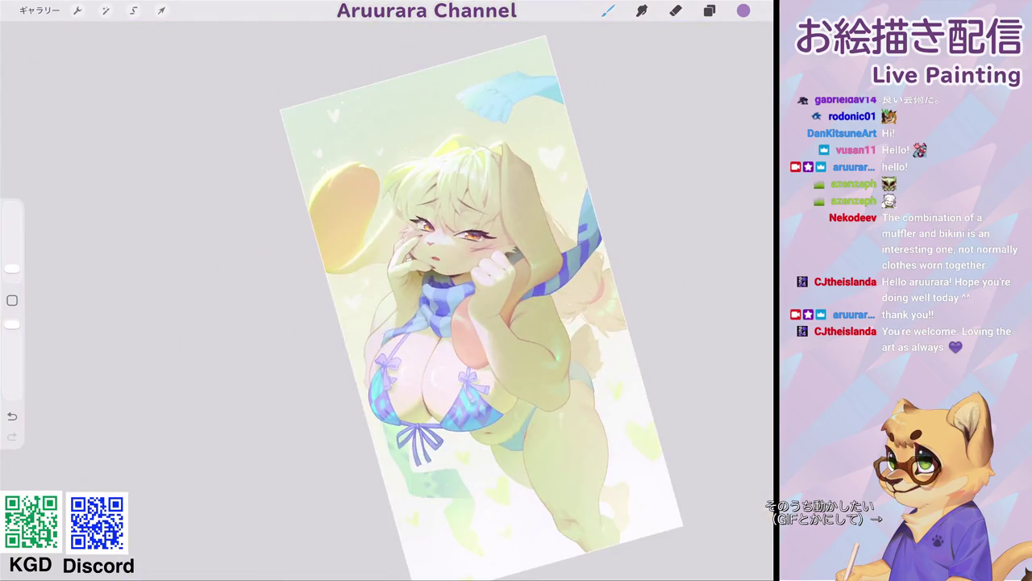
{"action": "scroll", "coordinate": [457, 283], "scroll_direction": "down", "scroll_amount": 3}
{"action": "scroll", "coordinate": [458, 284], "scroll_direction": "down", "scroll_amount": 1}
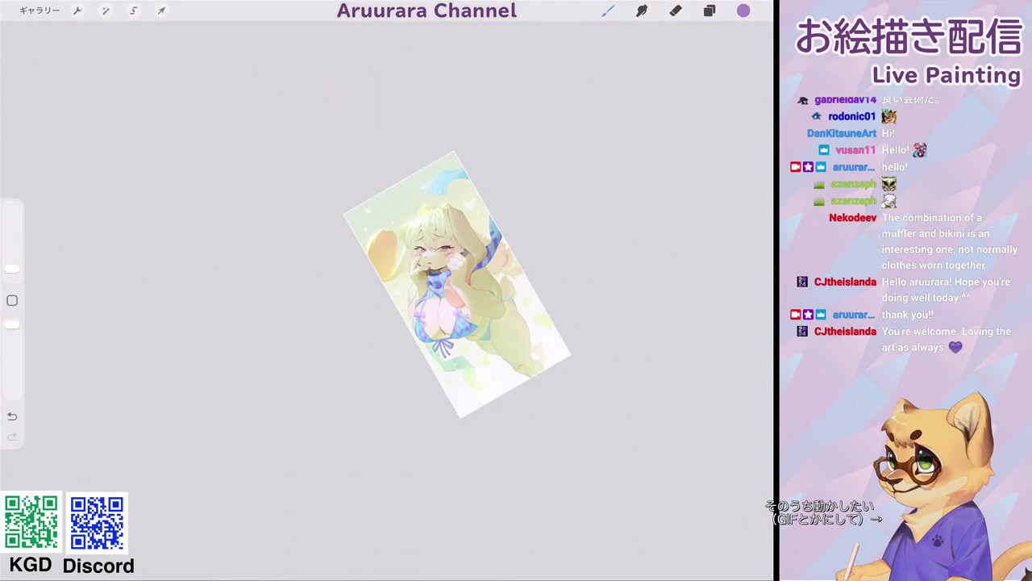
{"action": "scroll", "coordinate": [457, 284], "scroll_direction": "up", "scroll_amount": 5}
{"action": "scroll", "coordinate": [427, 282], "scroll_direction": "up", "scroll_amount": 5}
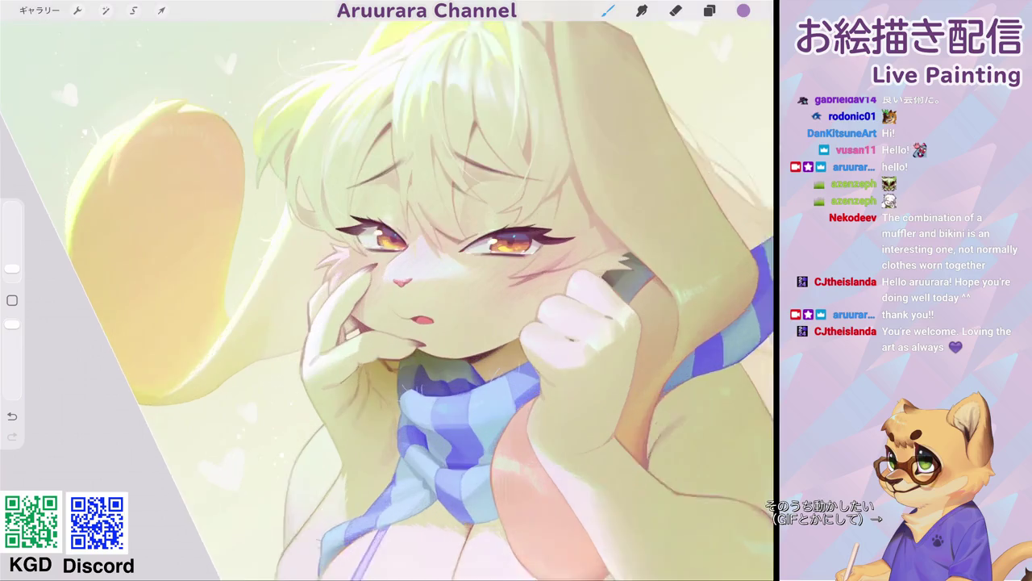
{"action": "scroll", "coordinate": [387, 298], "scroll_direction": "down", "scroll_amount": 5}
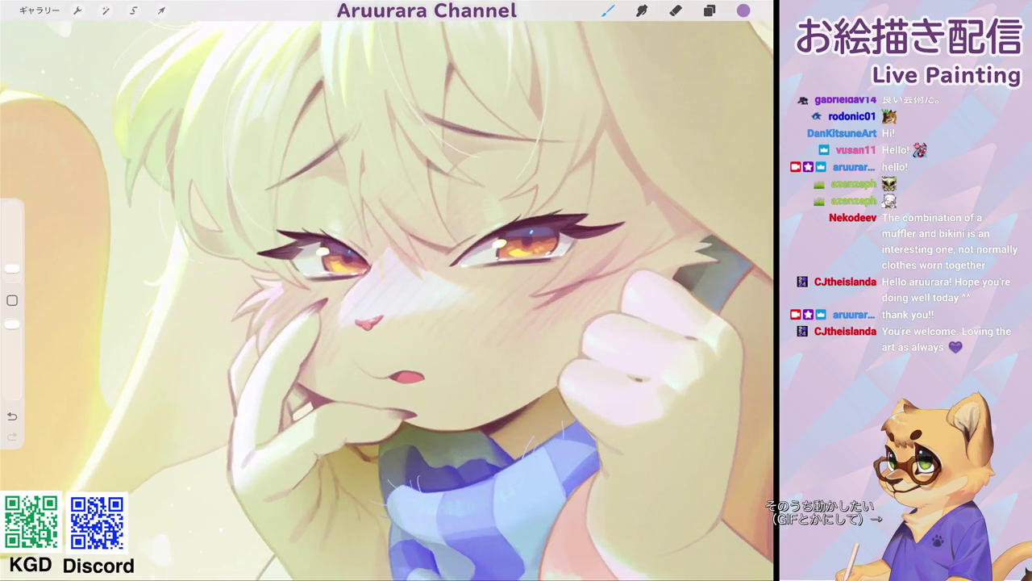
{"action": "scroll", "coordinate": [435, 298], "scroll_direction": "down", "scroll_amount": 3}
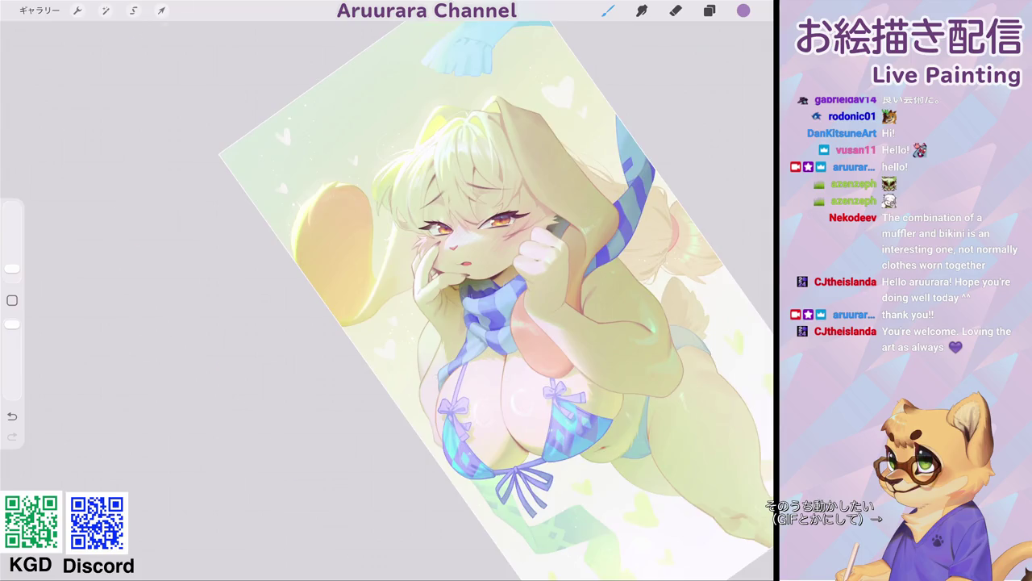
{"action": "scroll", "coordinate": [427, 267], "scroll_direction": "up", "scroll_amount": 5}
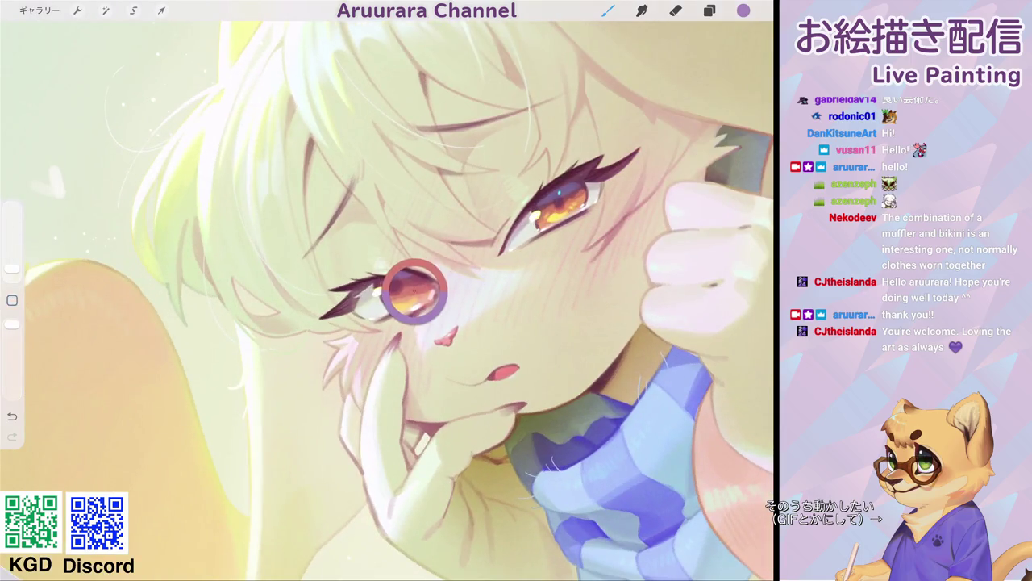
{"action": "scroll", "coordinate": [436, 266], "scroll_direction": "up", "scroll_amount": 5}
- Undo a dark brown stroke and paint sampled beige over the hair line above the eye
{"action": "left_click_drag", "start_coordinate": [434, 207], "coordinate": [425, 226]}
{"action": "key", "text": "ctrl+z"}
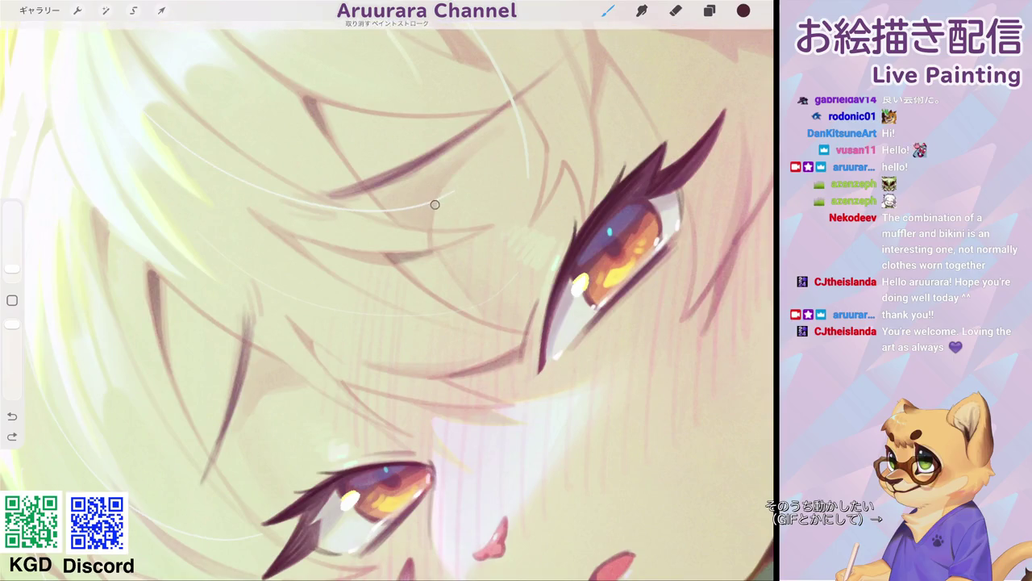
{"action": "left_click", "coordinate": [427, 211]}
{"action": "mouse_move", "coordinate": [436, 197]}
{"action": "left_mouse_down"}
{"action": "mouse_move", "coordinate": [429, 204]}
{"action": "mouse_move", "coordinate": [451, 176]}
{"action": "left_mouse_up"}
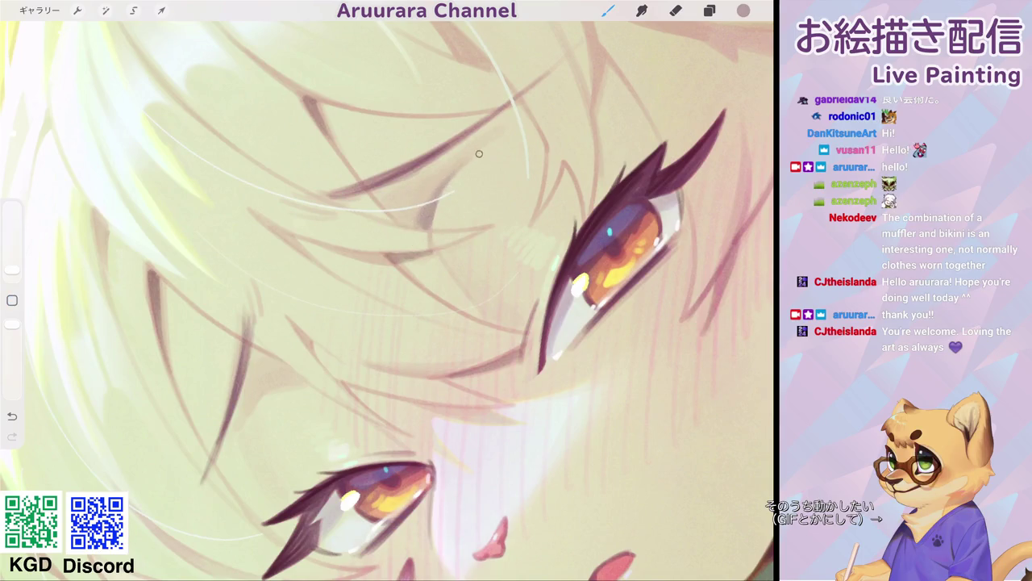
{"action": "scroll", "coordinate": [387, 299], "scroll_direction": "down", "scroll_amount": 5}
{"action": "scroll", "coordinate": [442, 300], "scroll_direction": "down", "scroll_amount": 5}
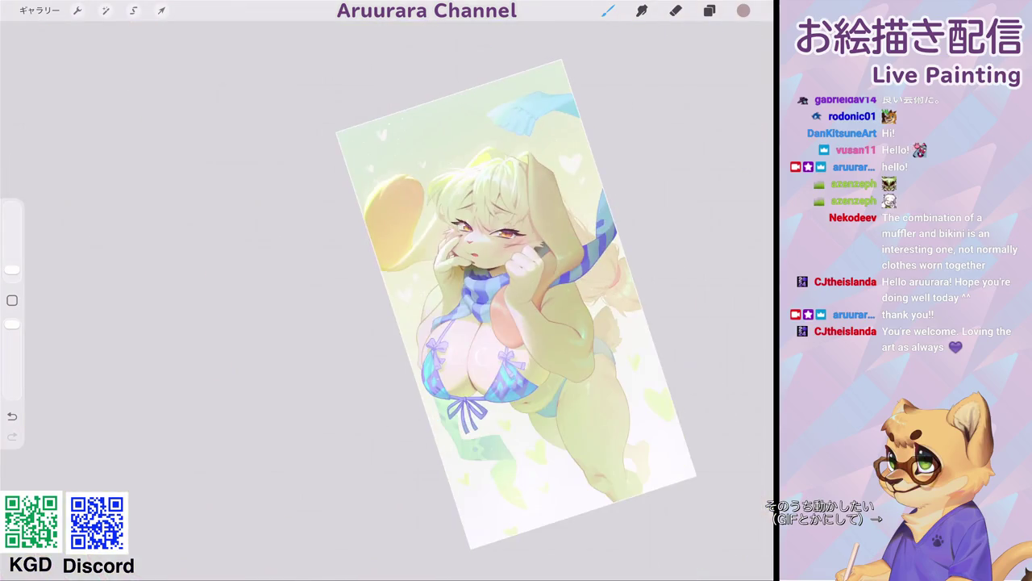
{"action": "scroll", "coordinate": [484, 242], "scroll_direction": "up", "scroll_amount": 5}
{"action": "scroll", "coordinate": [484, 242], "scroll_direction": "up", "scroll_amount": 3}
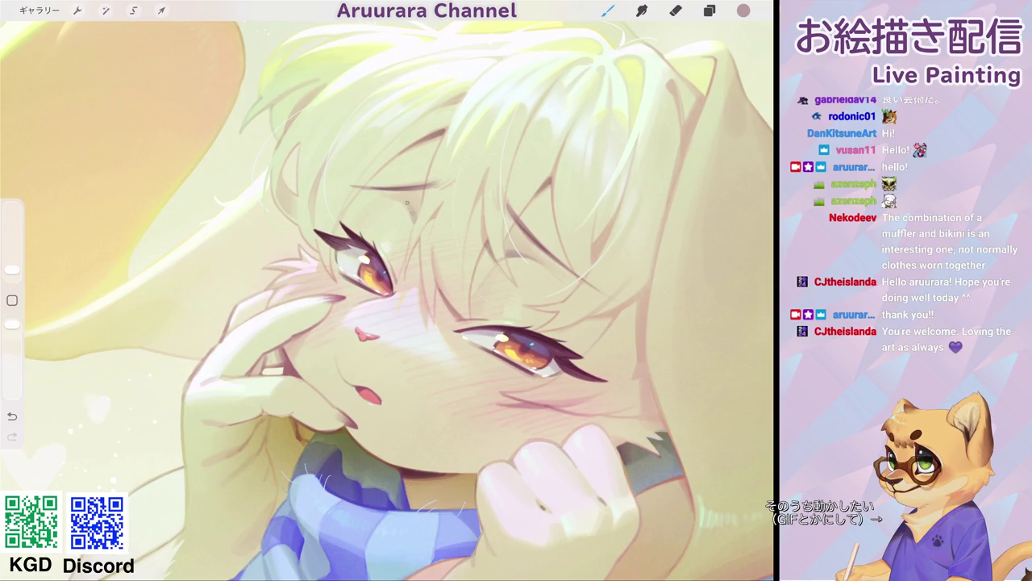
{"action": "scroll", "coordinate": [443, 301], "scroll_direction": "down", "scroll_amount": 5}
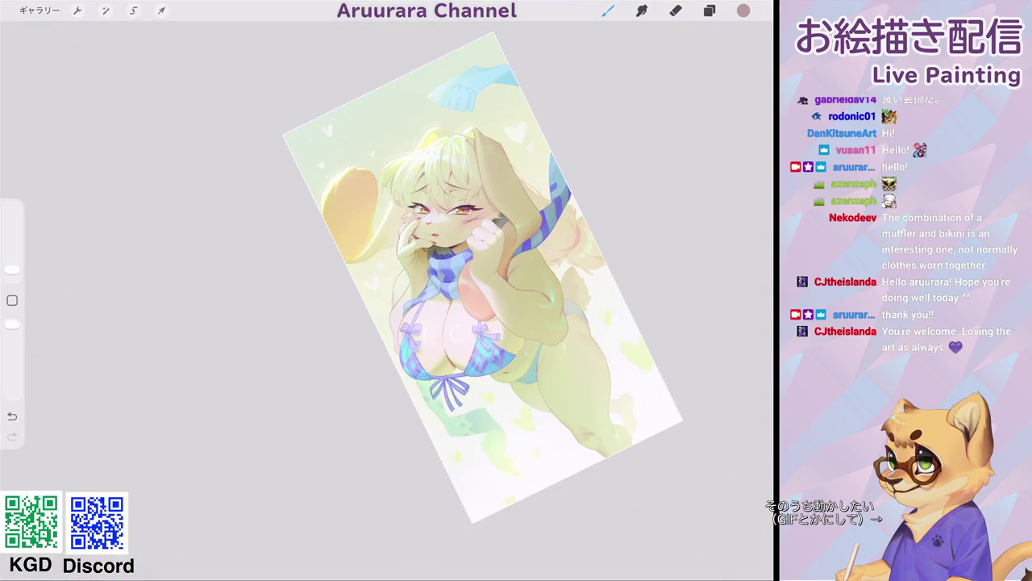
{"action": "scroll", "coordinate": [435, 234], "scroll_direction": "up", "scroll_amount": 3}
{"action": "scroll", "coordinate": [435, 234], "scroll_direction": "up", "scroll_amount": 2}
{"action": "scroll", "coordinate": [435, 234], "scroll_direction": "up", "scroll_amount": 2}
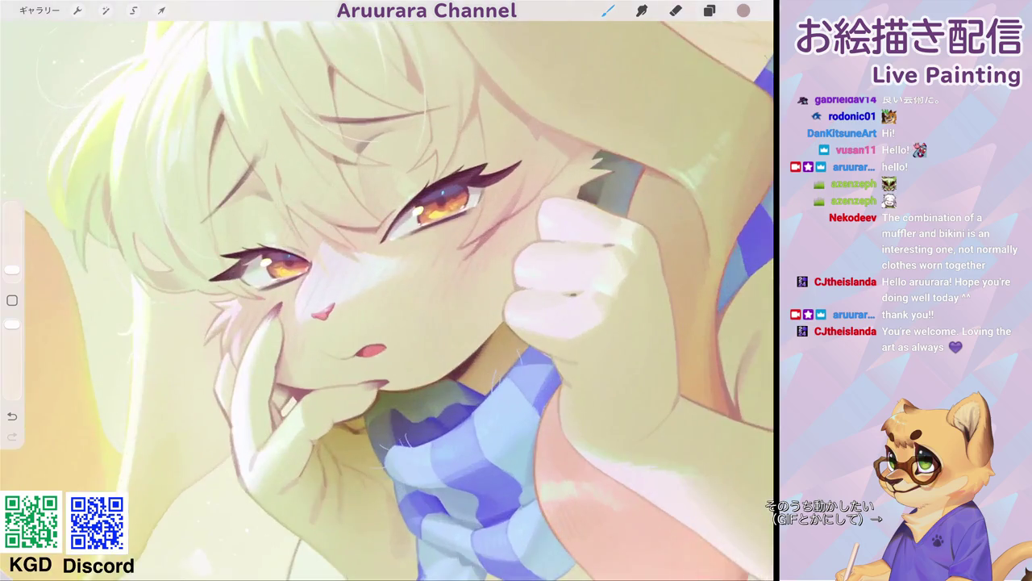
{"action": "scroll", "coordinate": [436, 234], "scroll_direction": "up", "scroll_amount": 2}
{"action": "scroll", "coordinate": [387, 299], "scroll_direction": "down", "scroll_amount": 2}
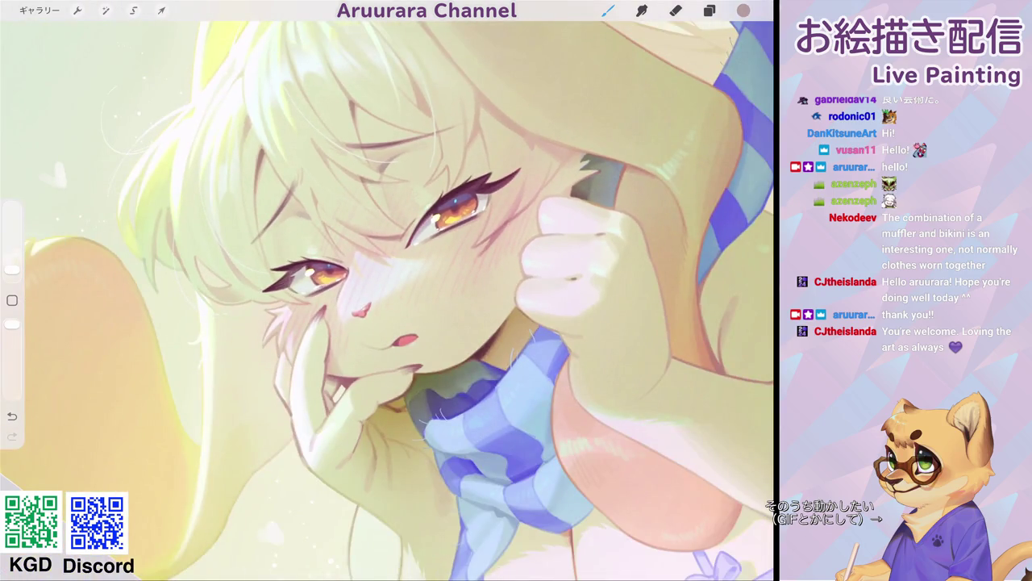
{"action": "scroll", "coordinate": [435, 291], "scroll_direction": "up", "scroll_amount": 1}
{"action": "scroll", "coordinate": [435, 290], "scroll_direction": "up", "scroll_amount": 2}
{"action": "scroll", "coordinate": [435, 290], "scroll_direction": "up", "scroll_amount": 1}
{"action": "scroll", "coordinate": [435, 291], "scroll_direction": "up", "scroll_amount": 1}
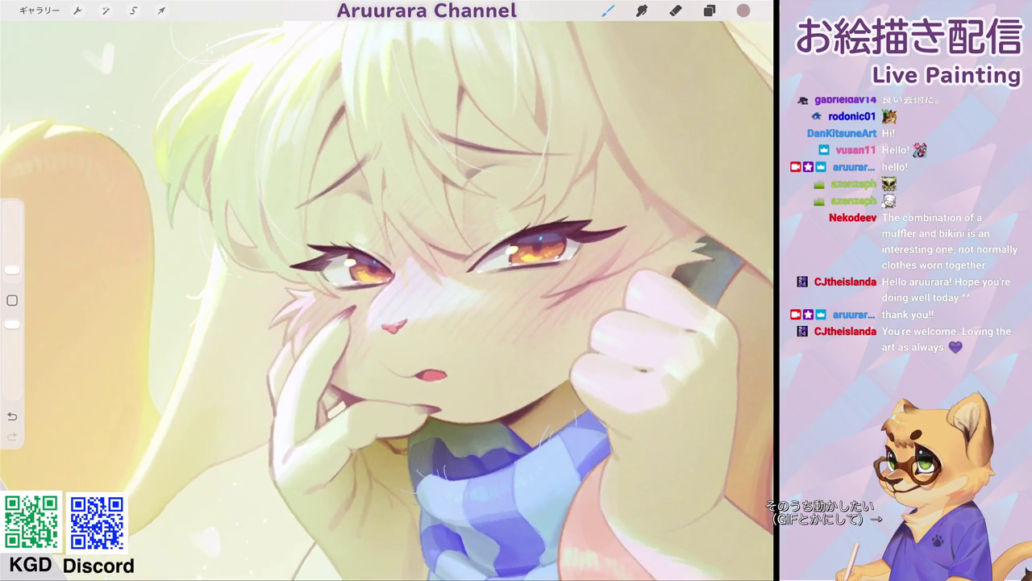
- Pick a salmon-pink paint colour and set the brush size to 4%
{"action": "left_click", "coordinate": [339, 209]}
{"action": "left_click", "coordinate": [743, 10]}
{"action": "left_click", "coordinate": [685, 276]}
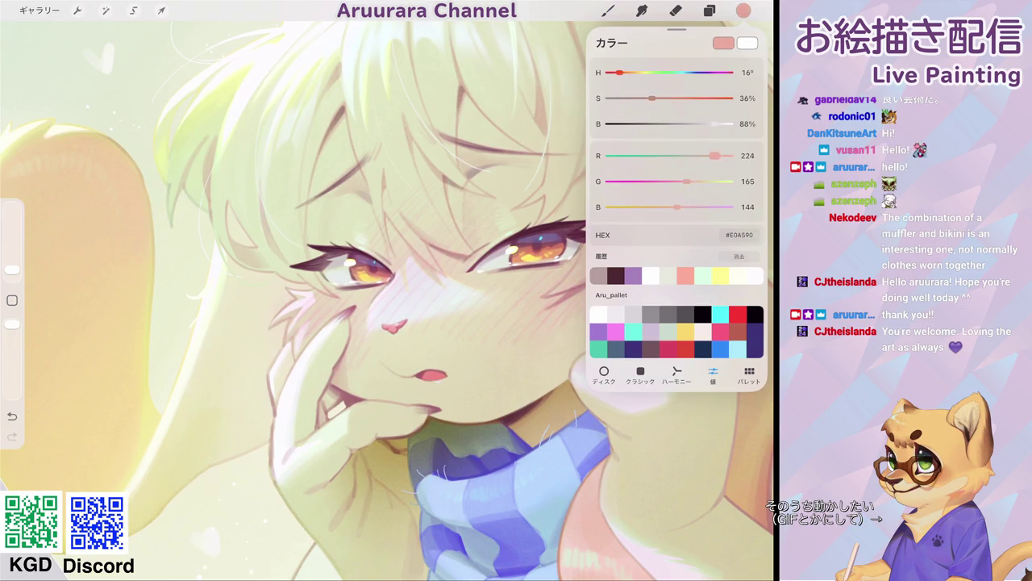
{"action": "left_click", "coordinate": [709, 10]}
{"action": "left_click", "coordinate": [608, 11]}
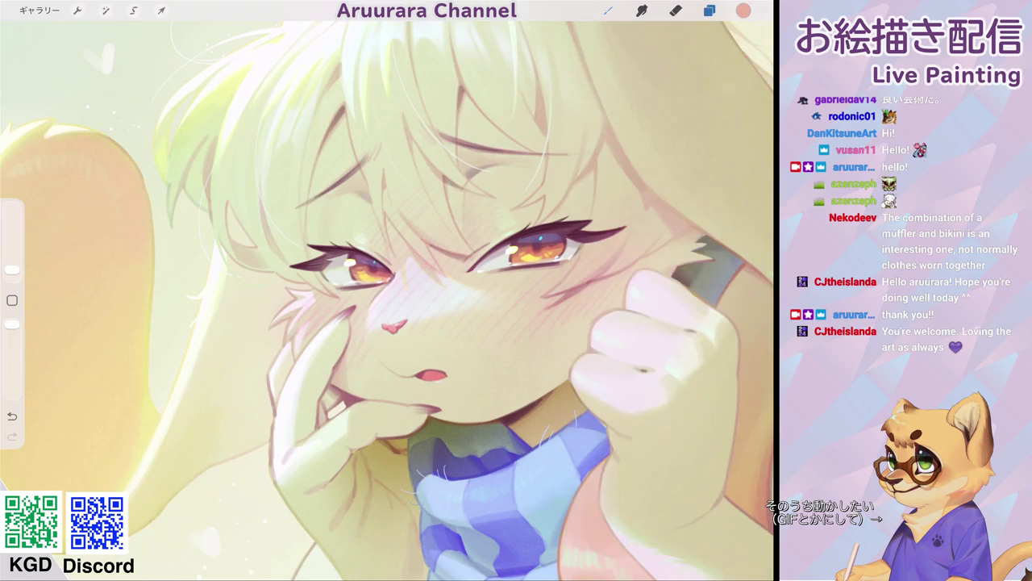
{"action": "left_click_drag", "start_coordinate": [11, 269], "coordinate": [11, 258]}
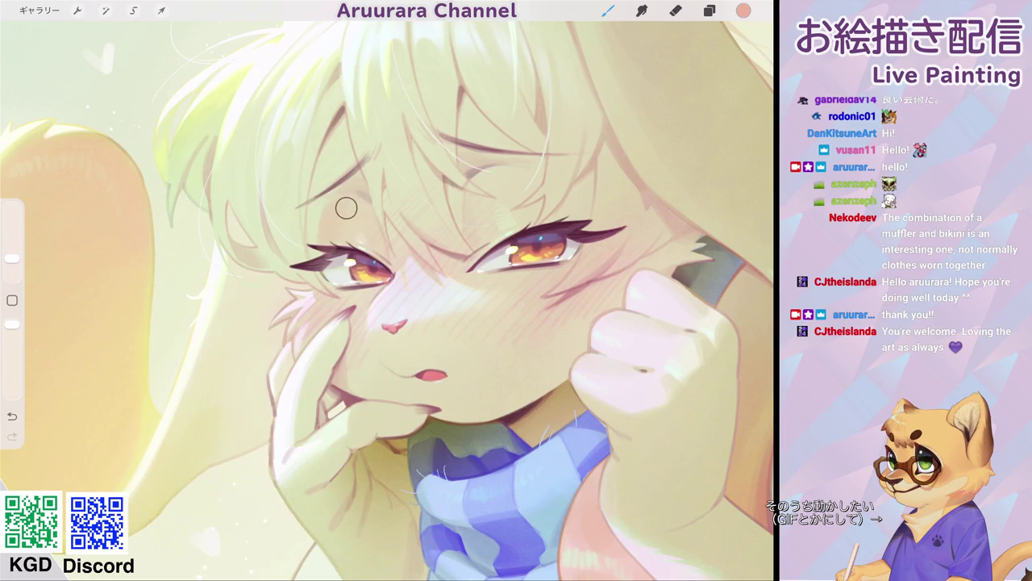
{"action": "scroll", "coordinate": [331, 222], "scroll_direction": "up", "scroll_amount": 2}
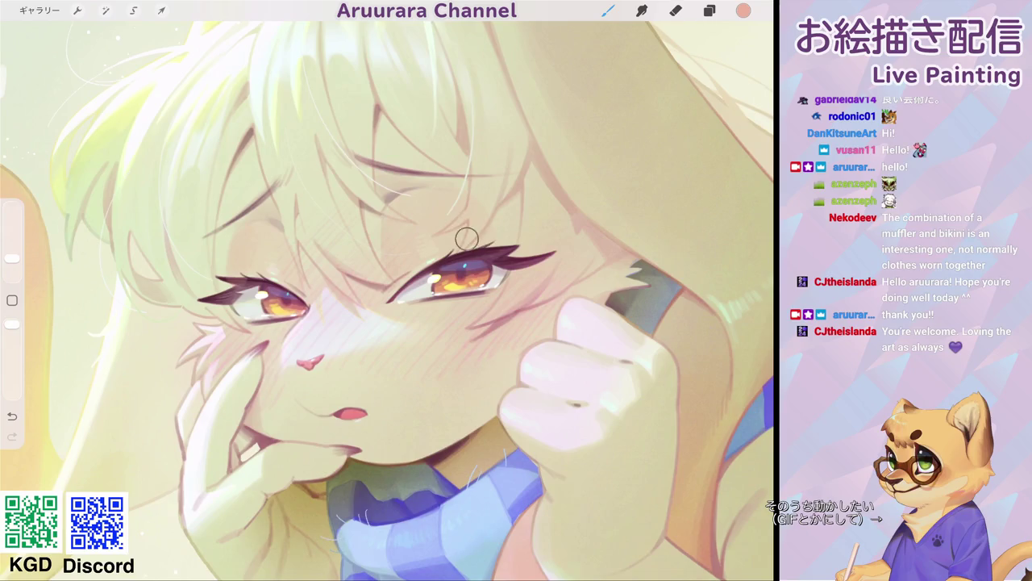
{"action": "scroll", "coordinate": [411, 203], "scroll_direction": "down", "scroll_amount": 10}
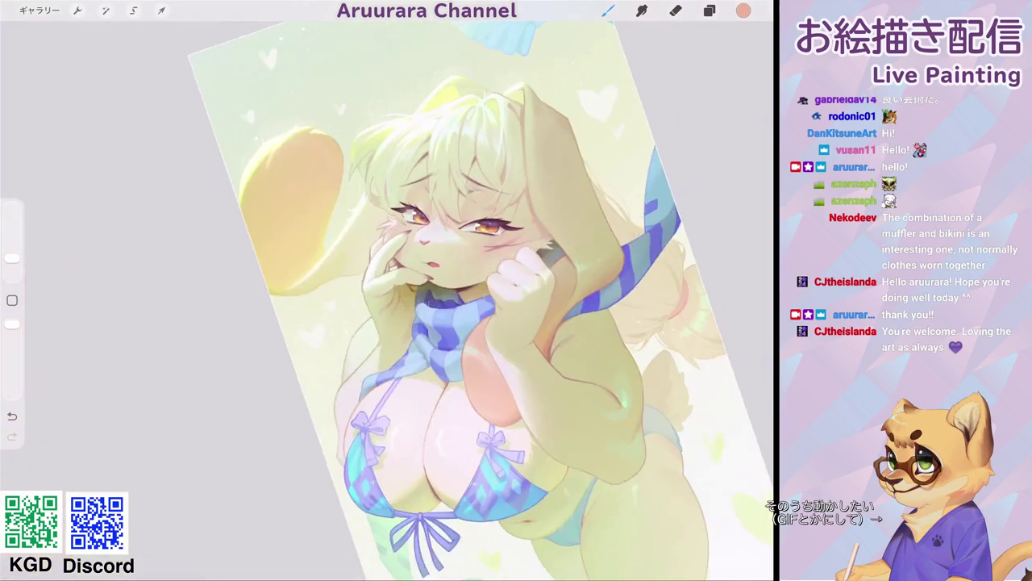
{"action": "scroll", "coordinate": [481, 270], "scroll_direction": "up", "scroll_amount": 5}
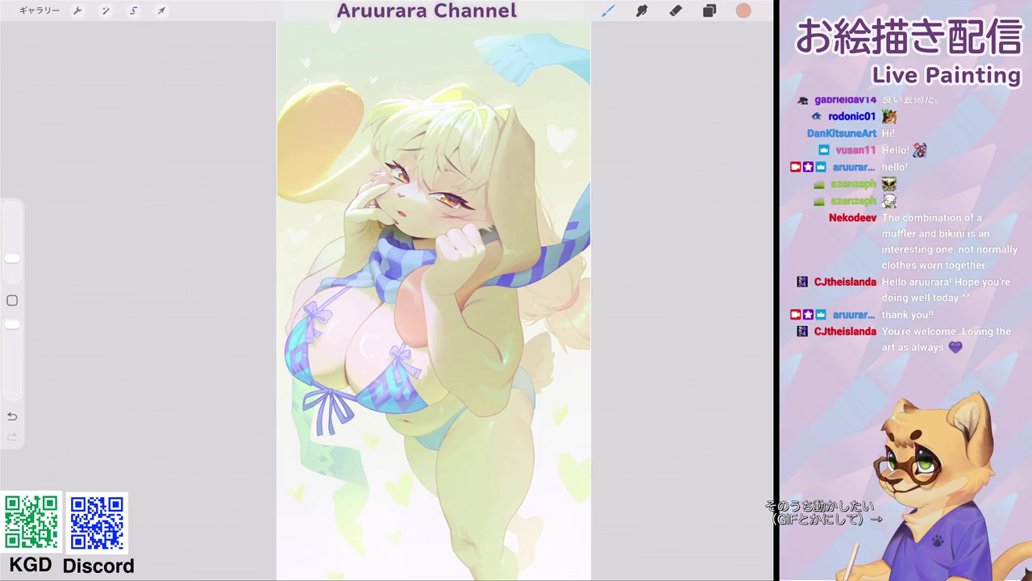
- Move レイヤー 31 up one place in the layer stack
{"action": "left_click", "coordinate": [709, 10]}
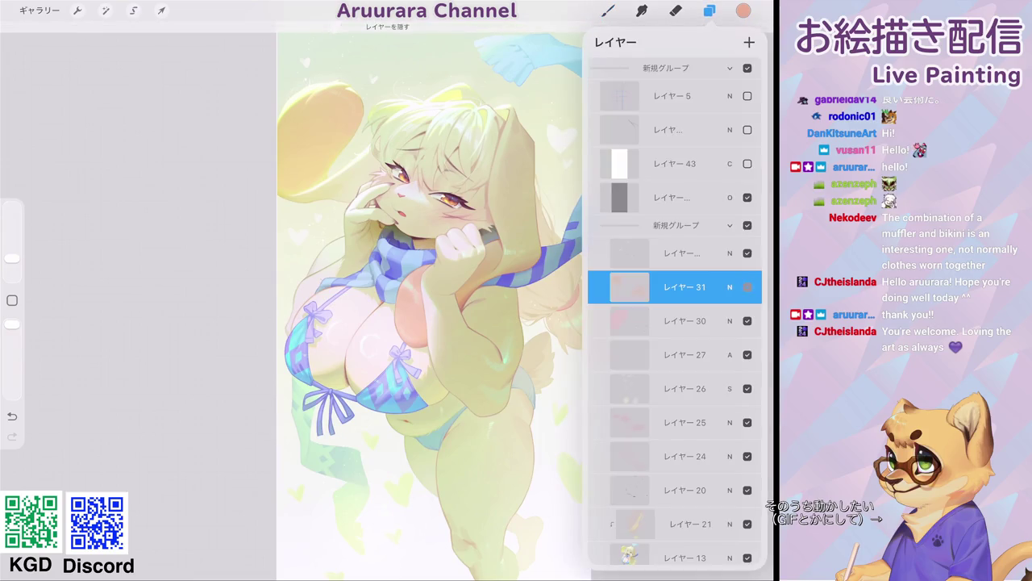
{"action": "left_click", "coordinate": [730, 286]}
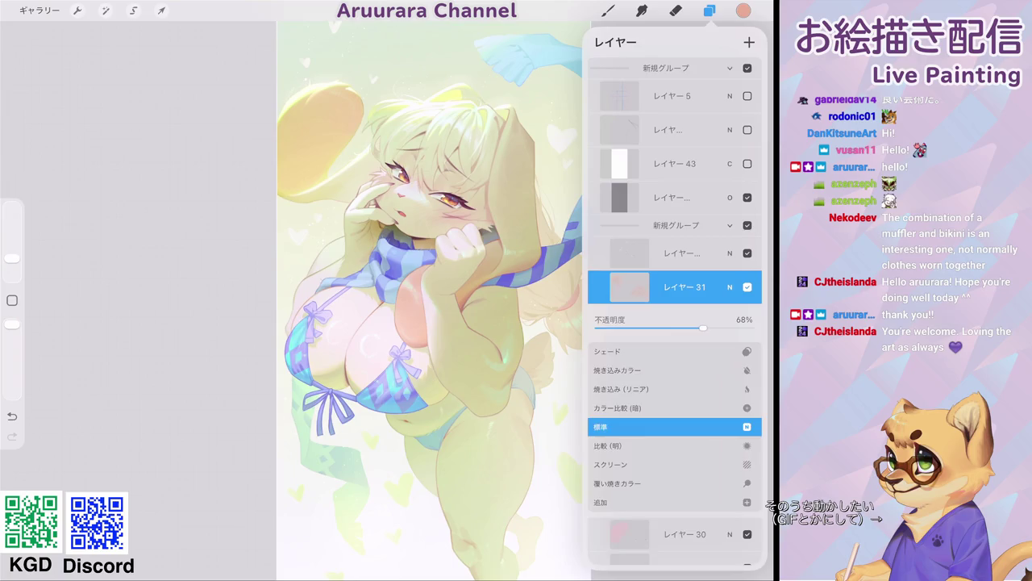
{"action": "left_click", "coordinate": [730, 286]}
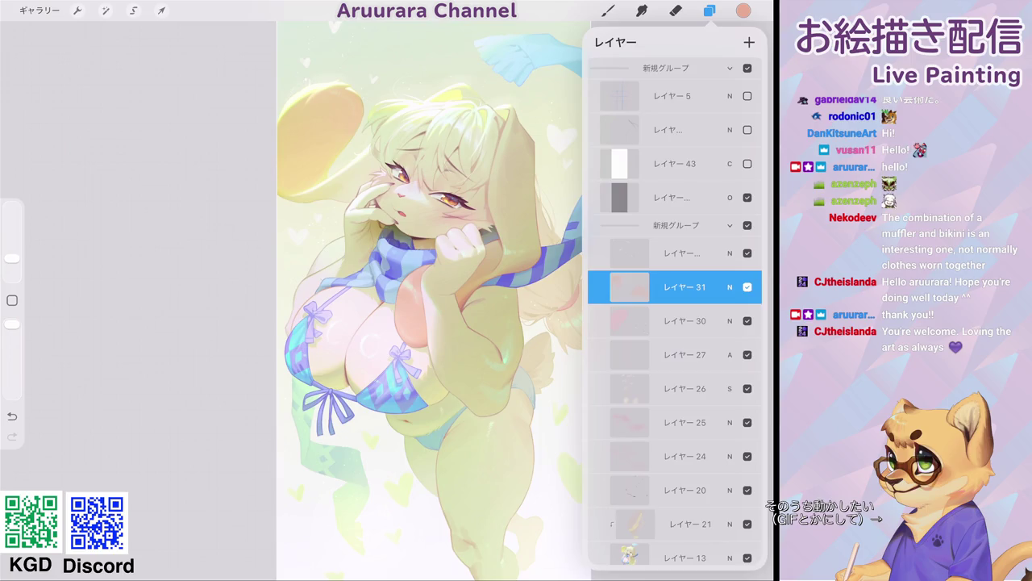
{"action": "scroll", "coordinate": [403, 299], "scroll_direction": "up", "scroll_amount": 2}
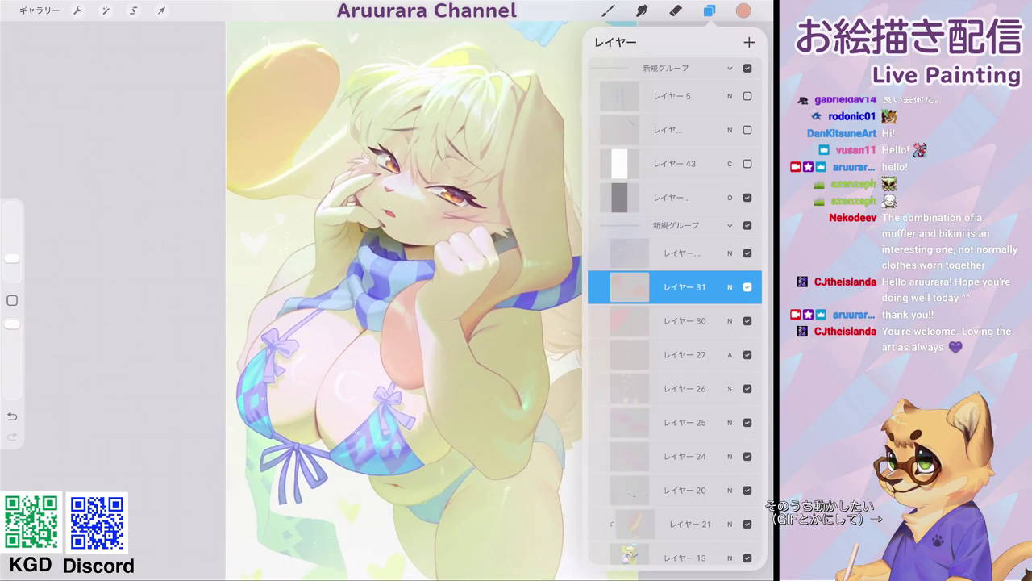
{"action": "left_click_drag", "start_coordinate": [685, 286], "coordinate": [685, 253]}
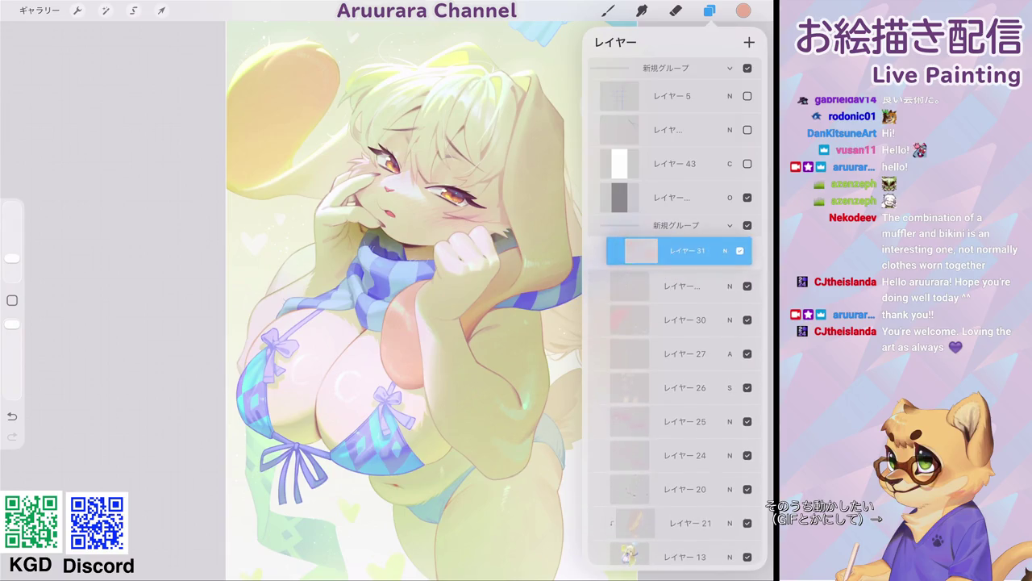
{"action": "left_click", "coordinate": [608, 11]}
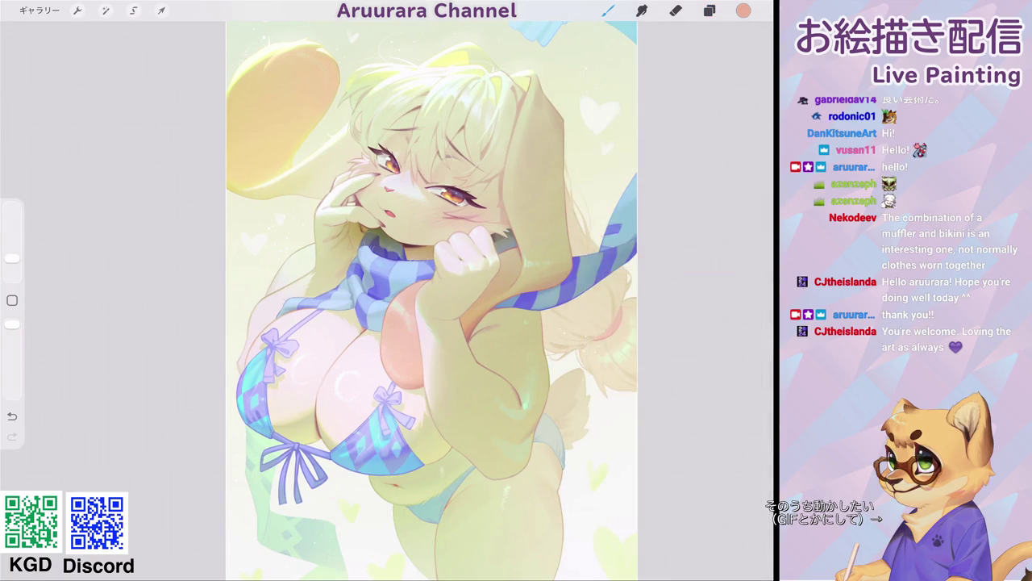
- Hide レイヤー 31 briefly to compare the artwork, then make it visible again
{"action": "scroll", "coordinate": [427, 298], "scroll_direction": "down", "scroll_amount": 3}
{"action": "scroll", "coordinate": [484, 290], "scroll_direction": "up", "scroll_amount": 2}
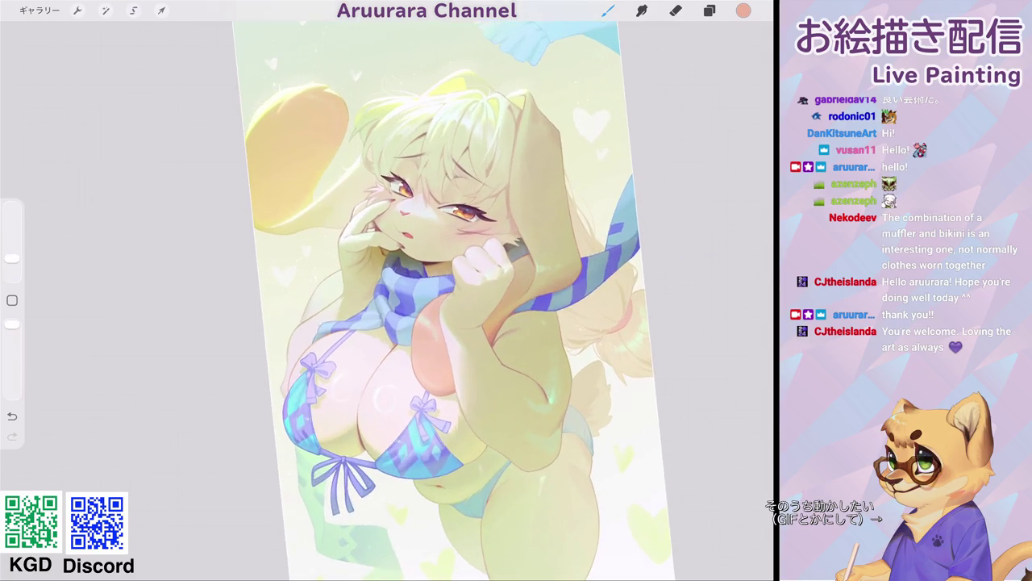
{"action": "left_click", "coordinate": [710, 10]}
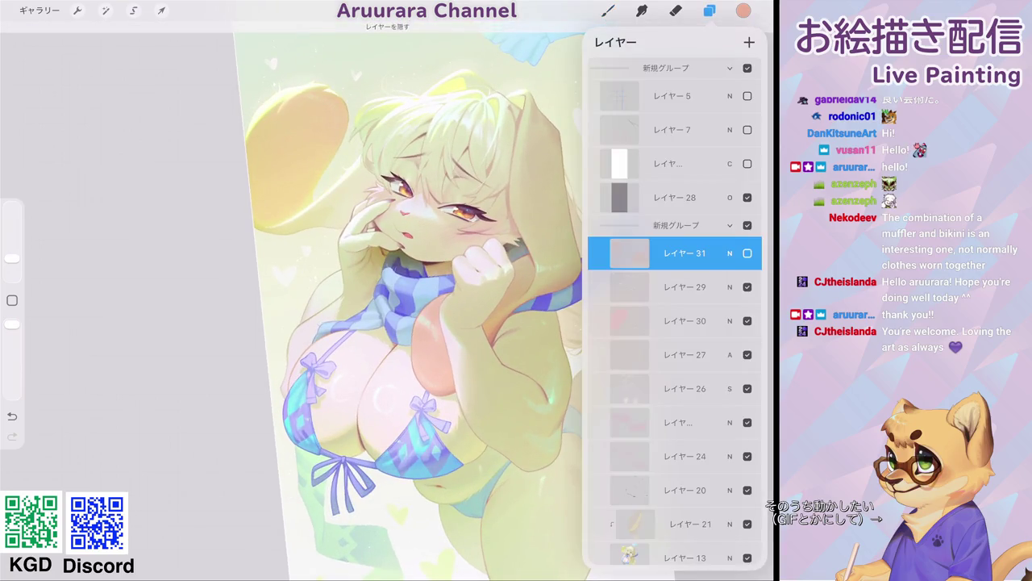
{"action": "left_click", "coordinate": [747, 253]}
{"action": "left_click", "coordinate": [748, 253]}
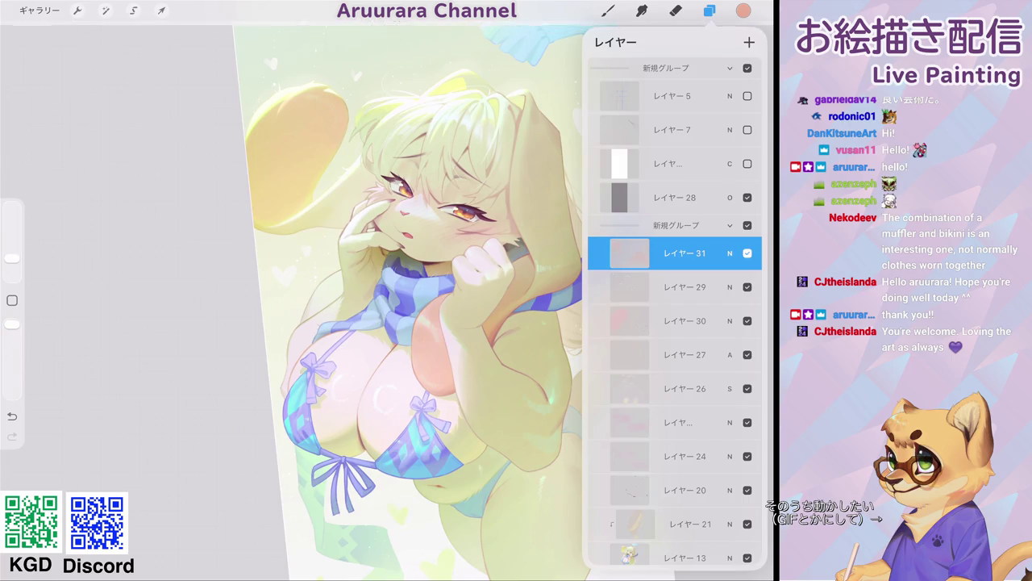
{"action": "scroll", "coordinate": [403, 298], "scroll_direction": "down", "scroll_amount": 5}
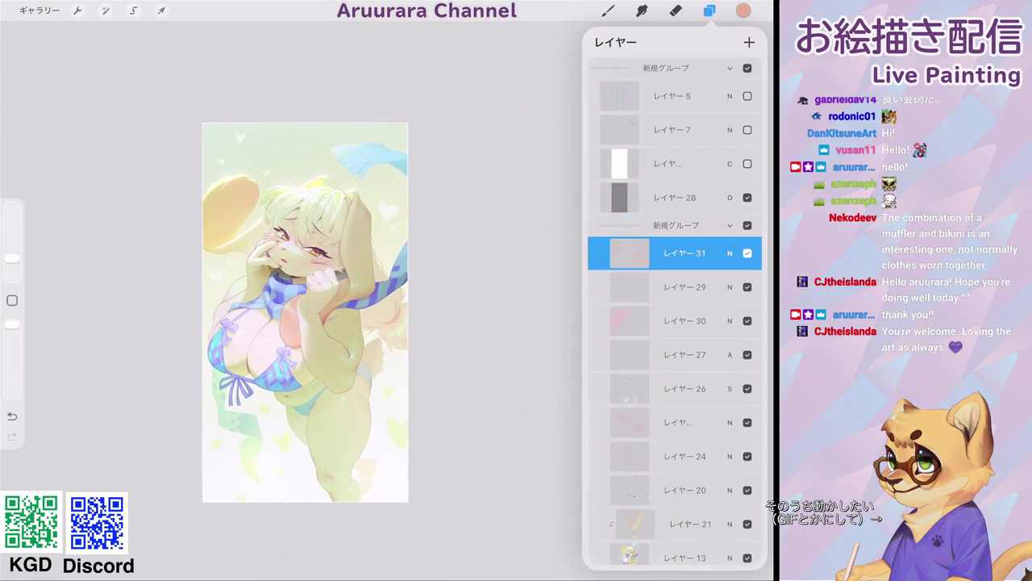
{"action": "scroll", "coordinate": [337, 304], "scroll_direction": "up", "scroll_amount": 3}
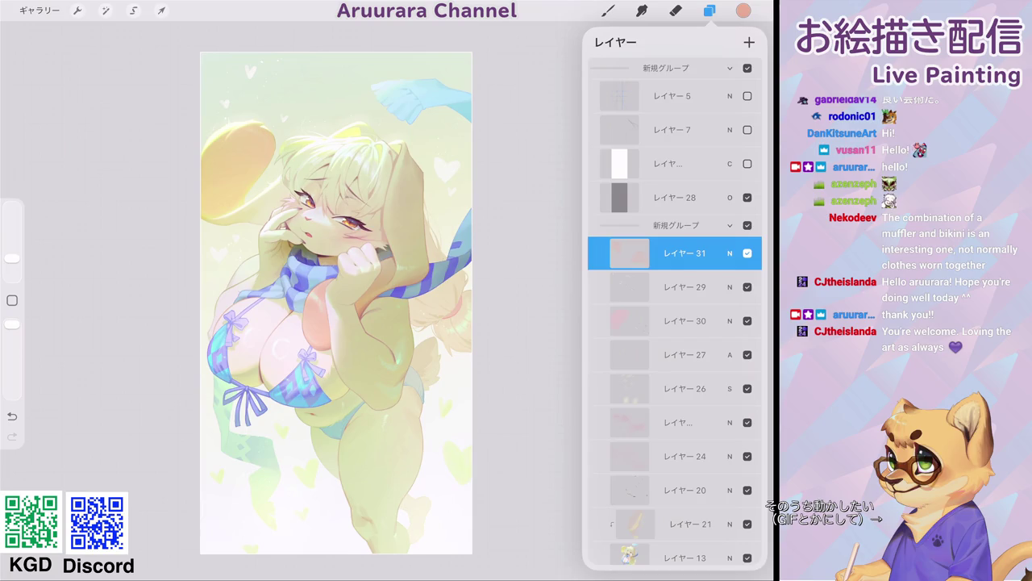
{"action": "scroll", "coordinate": [354, 215], "scroll_direction": "up", "scroll_amount": 5}
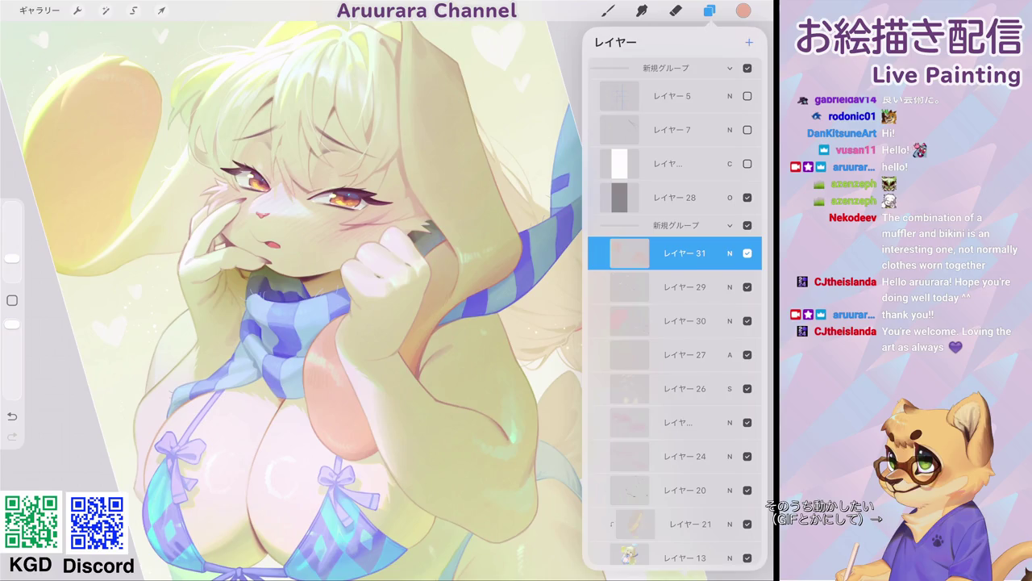
- Switch to a smaller brush and enlarge the white eye highlight with sampled white
{"action": "left_click", "coordinate": [608, 10]}
{"action": "left_click", "coordinate": [649, 140]}
{"action": "scroll", "coordinate": [301, 211], "scroll_direction": "up", "scroll_amount": 5}
{"action": "left_click_drag", "start_coordinate": [392, 219], "coordinate": [415, 185]}
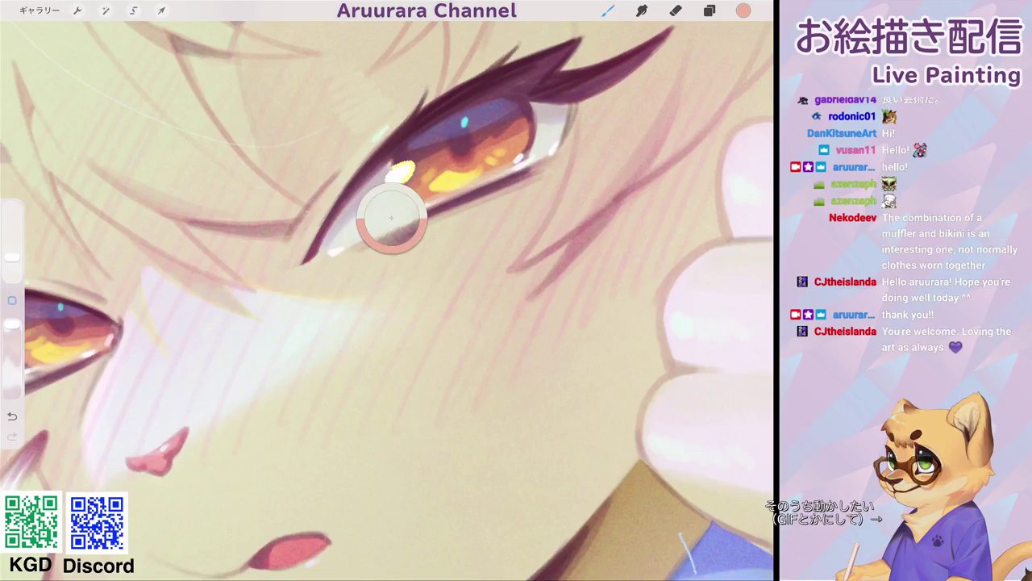
{"action": "left_click_drag", "start_coordinate": [12, 257], "coordinate": [12, 271]}
{"action": "left_click_drag", "start_coordinate": [419, 169], "coordinate": [419, 173]}
- Shift the sampled iris orange toward yellow-green, then undo the last paint stroke
{"action": "scroll", "coordinate": [388, 291], "scroll_direction": "down", "scroll_amount": 3}
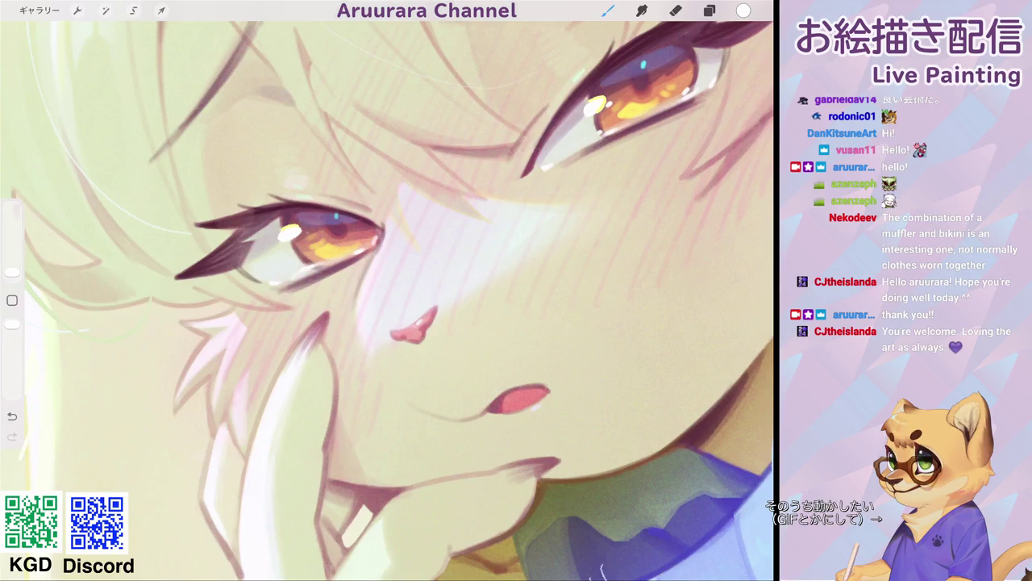
{"action": "scroll", "coordinate": [387, 290], "scroll_direction": "down", "scroll_amount": 5}
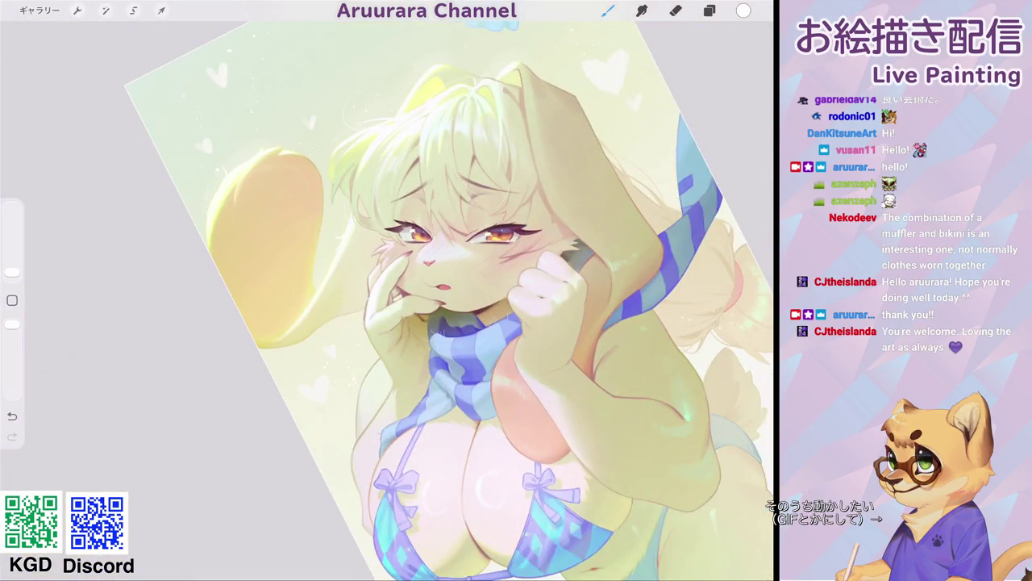
{"action": "scroll", "coordinate": [388, 290], "scroll_direction": "up", "scroll_amount": 5}
{"action": "scroll", "coordinate": [387, 291], "scroll_direction": "up", "scroll_amount": 2}
{"action": "left_click_drag", "start_coordinate": [304, 239], "coordinate": [414, 213]}
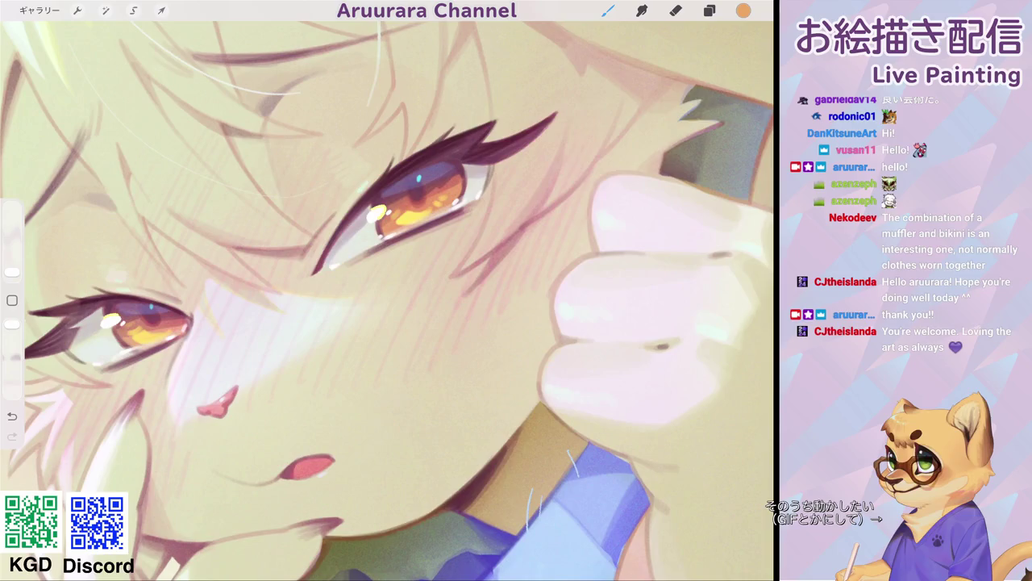
{"action": "left_click", "coordinate": [743, 10]}
{"action": "left_click_drag", "start_coordinate": [630, 72], "coordinate": [650, 73]}
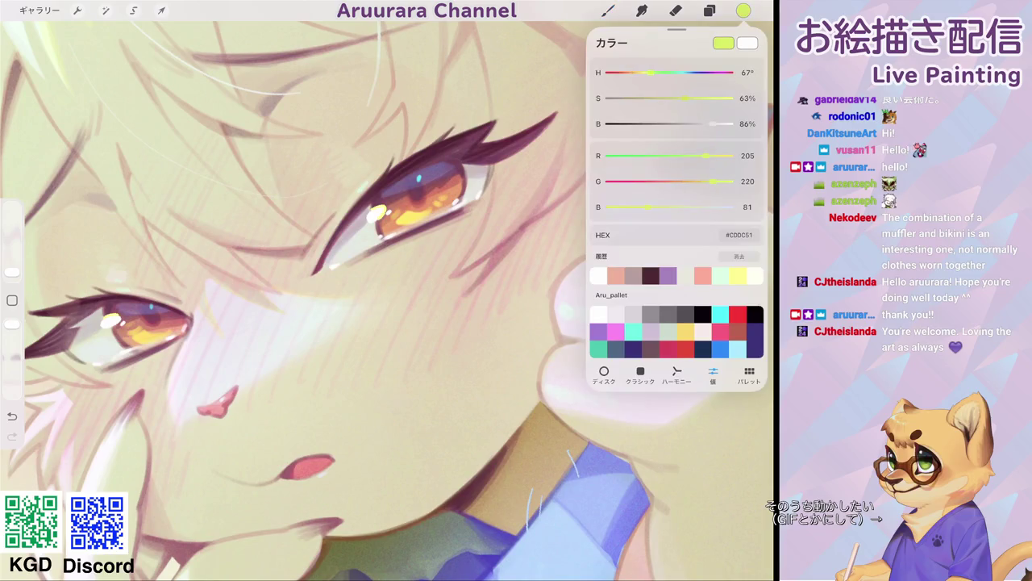
{"action": "left_click", "coordinate": [743, 11]}
{"action": "left_click", "coordinate": [12, 415]}
- Sample yellow-green from the iris and make that colour paler
{"action": "left_click", "coordinate": [406, 216]}
{"action": "left_click", "coordinate": [742, 10]}
{"action": "left_click_drag", "start_coordinate": [649, 206], "coordinate": [702, 207]}
{"action": "left_click", "coordinate": [608, 11]}
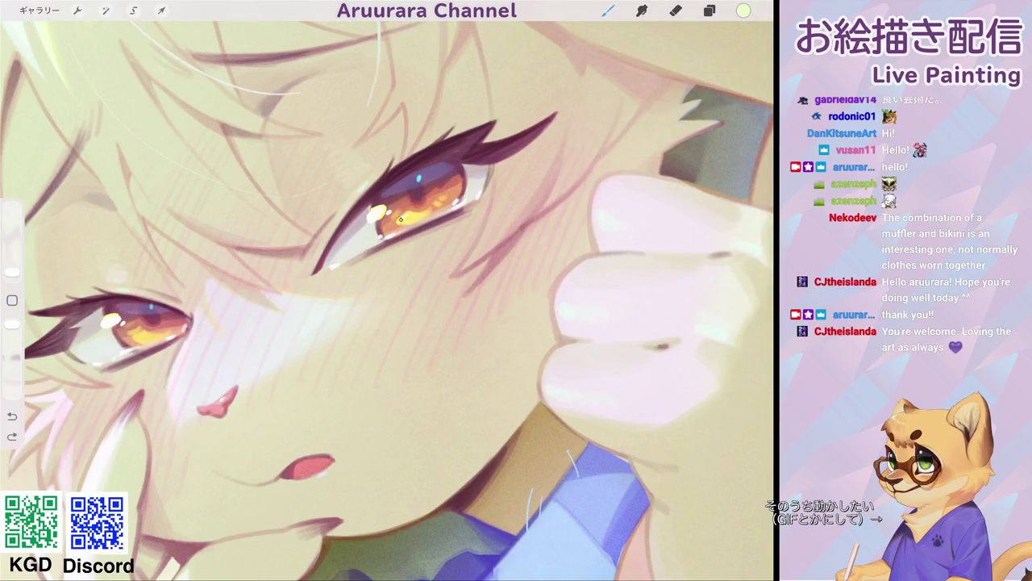
{"action": "left_click_drag", "start_coordinate": [388, 290], "coordinate": [549, 221]}
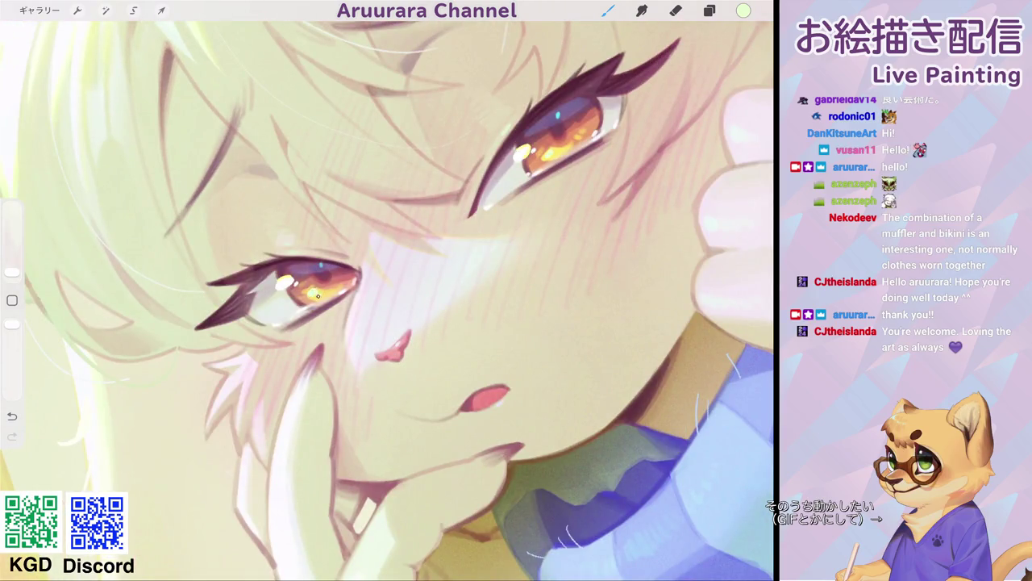
{"action": "scroll", "coordinate": [387, 299], "scroll_direction": "down", "scroll_amount": 5}
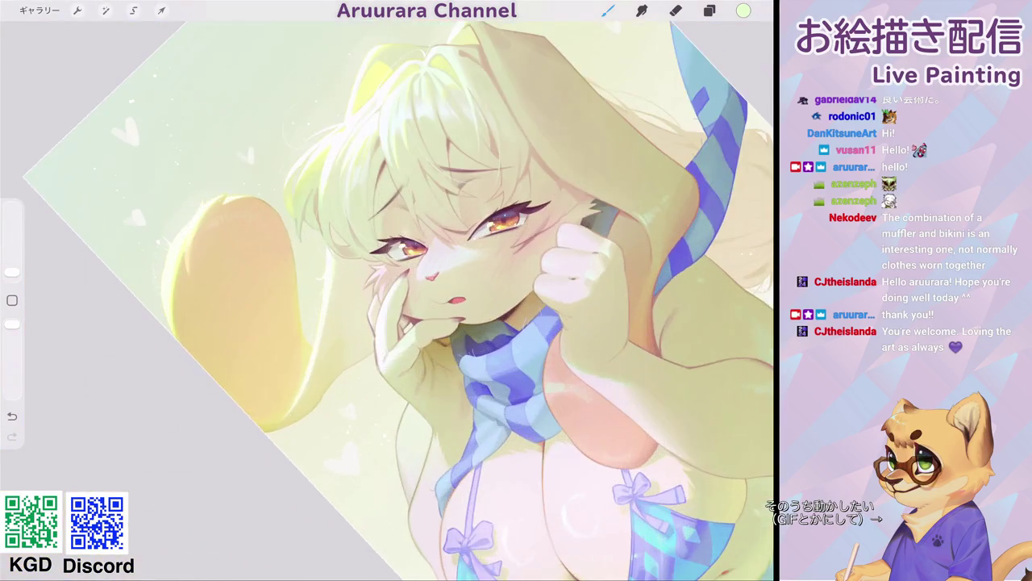
{"action": "scroll", "coordinate": [387, 299], "scroll_direction": "up", "scroll_amount": 5}
- Paint small light highlight strokes in the right eye and brighten the left eye's highlight
{"action": "left_click", "coordinate": [323, 295]}
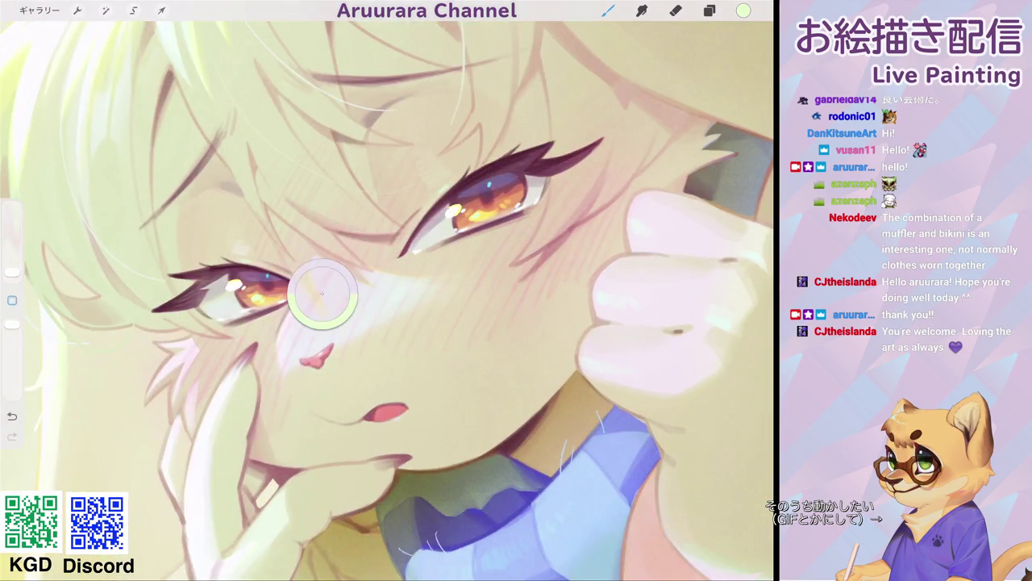
{"action": "left_click", "coordinate": [449, 213]}
{"action": "mouse_move", "coordinate": [449, 207]}
{"action": "left_mouse_down"}
{"action": "mouse_move", "coordinate": [459, 203]}
{"action": "mouse_move", "coordinate": [458, 215]}
{"action": "mouse_move", "coordinate": [461, 203]}
{"action": "left_mouse_up"}
{"action": "left_click", "coordinate": [447, 215]}
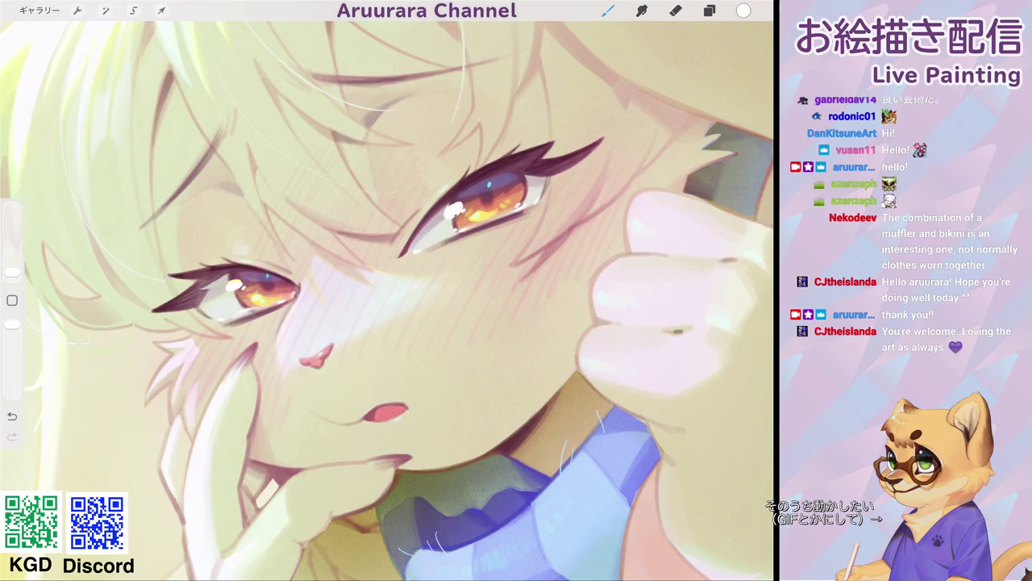
{"action": "scroll", "coordinate": [387, 301], "scroll_direction": "down", "scroll_amount": 2}
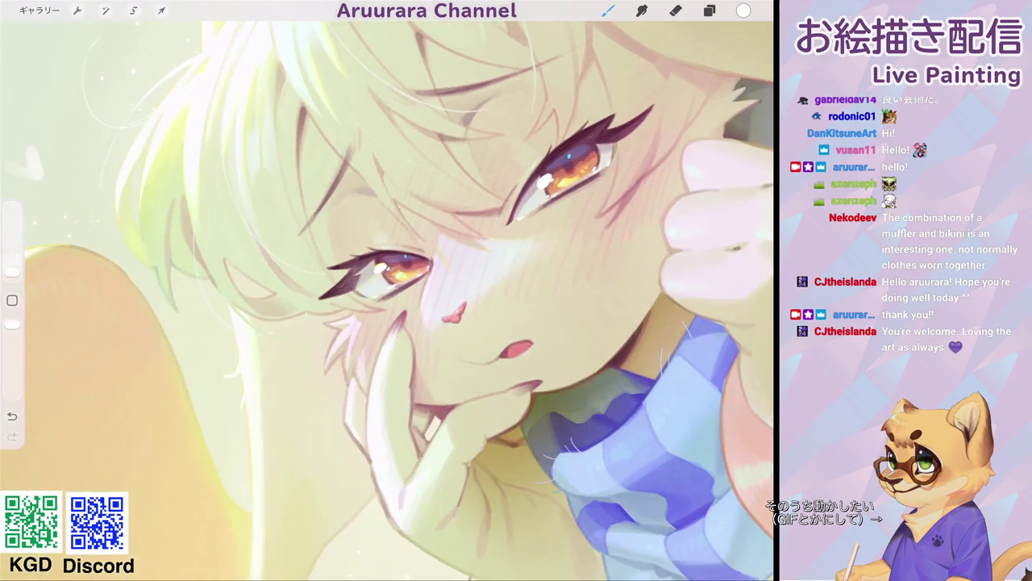
{"action": "left_click_drag", "start_coordinate": [378, 268], "coordinate": [386, 261]}
{"action": "scroll", "coordinate": [387, 301], "scroll_direction": "down", "scroll_amount": 5}
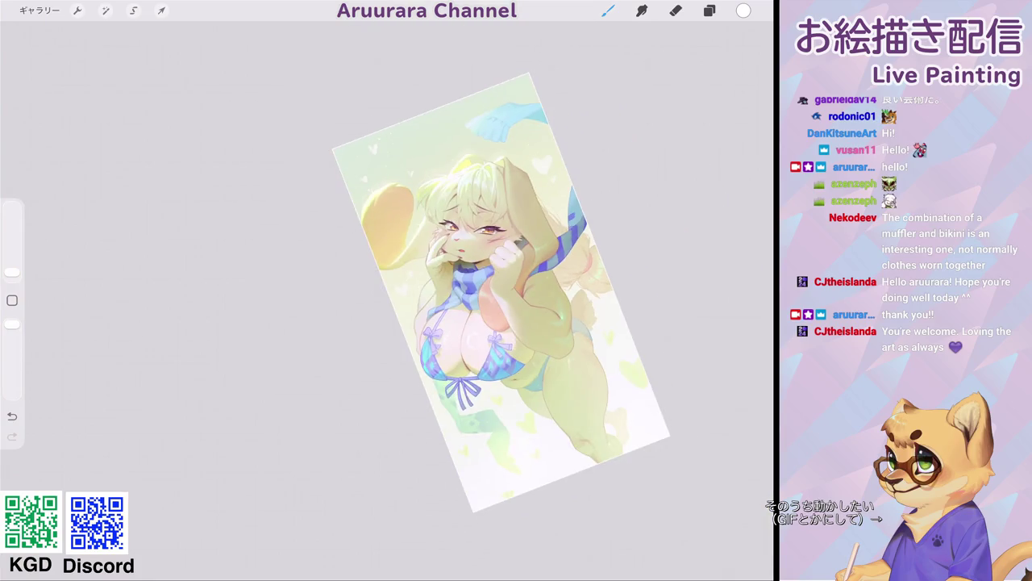
- Paint white highlights over both irises and brighten the highlight's edge
{"action": "scroll", "coordinate": [501, 293], "scroll_direction": "down", "scroll_amount": 2}
{"action": "scroll", "coordinate": [451, 226], "scroll_direction": "up", "scroll_amount": 5}
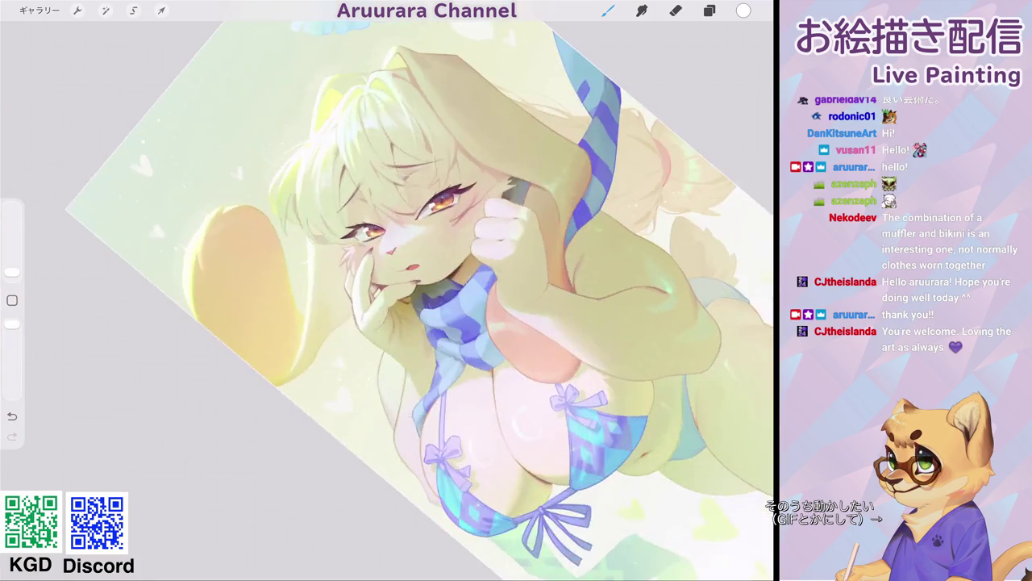
{"action": "scroll", "coordinate": [452, 226], "scroll_direction": "up", "scroll_amount": 3}
{"action": "left_click", "coordinate": [744, 11]}
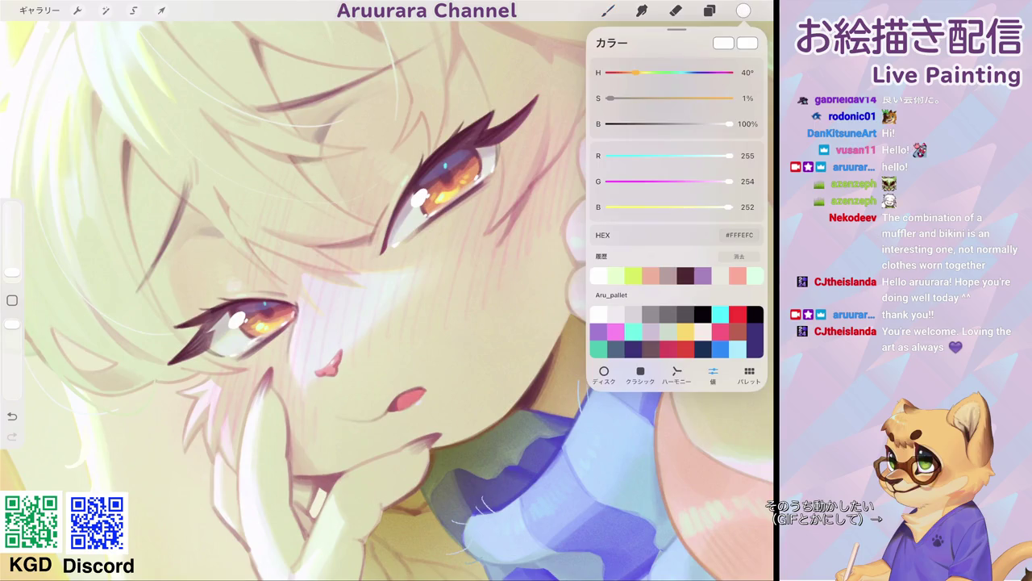
{"action": "scroll", "coordinate": [451, 177], "scroll_direction": "up", "scroll_amount": 5}
{"action": "mouse_move", "coordinate": [363, 237]}
{"action": "left_mouse_down"}
{"action": "mouse_move", "coordinate": [387, 217]}
{"action": "mouse_move", "coordinate": [407, 230]}
{"action": "mouse_move", "coordinate": [411, 241]}
{"action": "mouse_move", "coordinate": [379, 267]}
{"action": "left_mouse_up"}
{"action": "scroll", "coordinate": [387, 290], "scroll_direction": "down", "scroll_amount": 5}
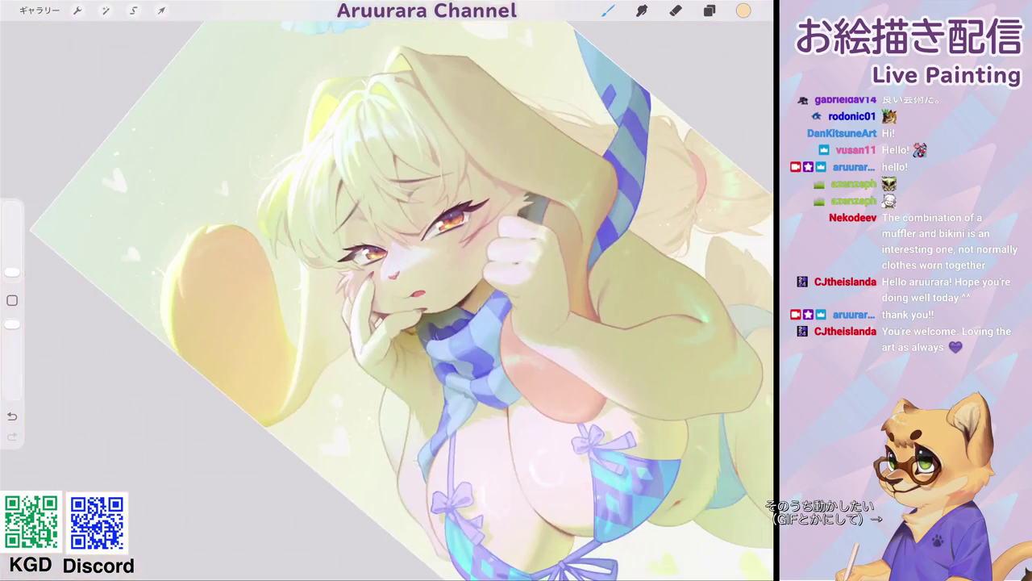
{"action": "scroll", "coordinate": [367, 254], "scroll_direction": "up", "scroll_amount": 5}
{"action": "mouse_move", "coordinate": [326, 242]}
{"action": "left_mouse_down"}
{"action": "mouse_move", "coordinate": [351, 223]}
{"action": "mouse_move", "coordinate": [358, 230]}
{"action": "left_mouse_up"}
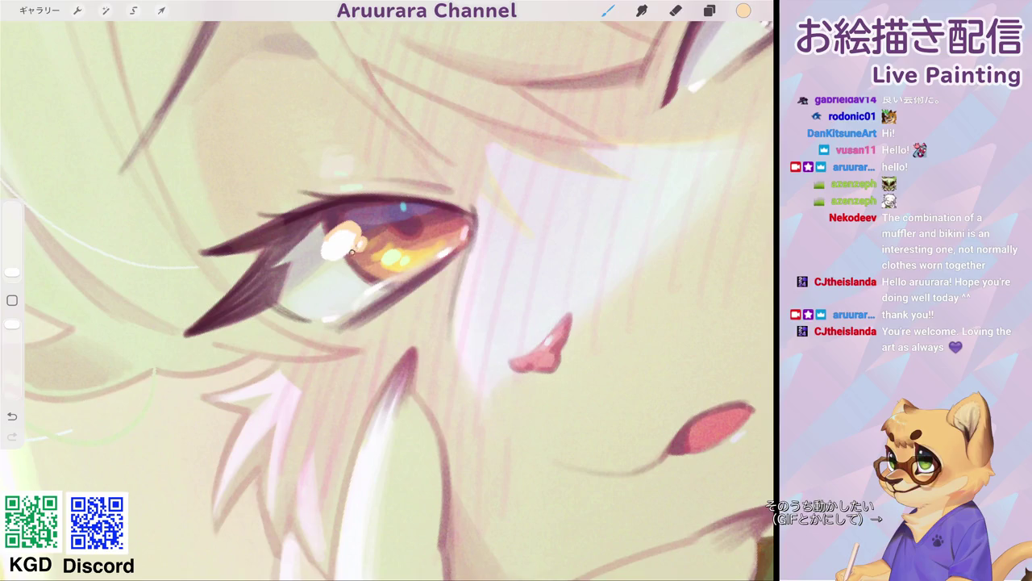
{"action": "left_click", "coordinate": [349, 242]}
{"action": "left_click_drag", "start_coordinate": [359, 244], "coordinate": [342, 233]}
- Sample light cyan and dab a small dot on the right and left irises
{"action": "scroll", "coordinate": [342, 242], "scroll_direction": "down", "scroll_amount": 3}
{"action": "scroll", "coordinate": [387, 299], "scroll_direction": "down", "scroll_amount": 5}
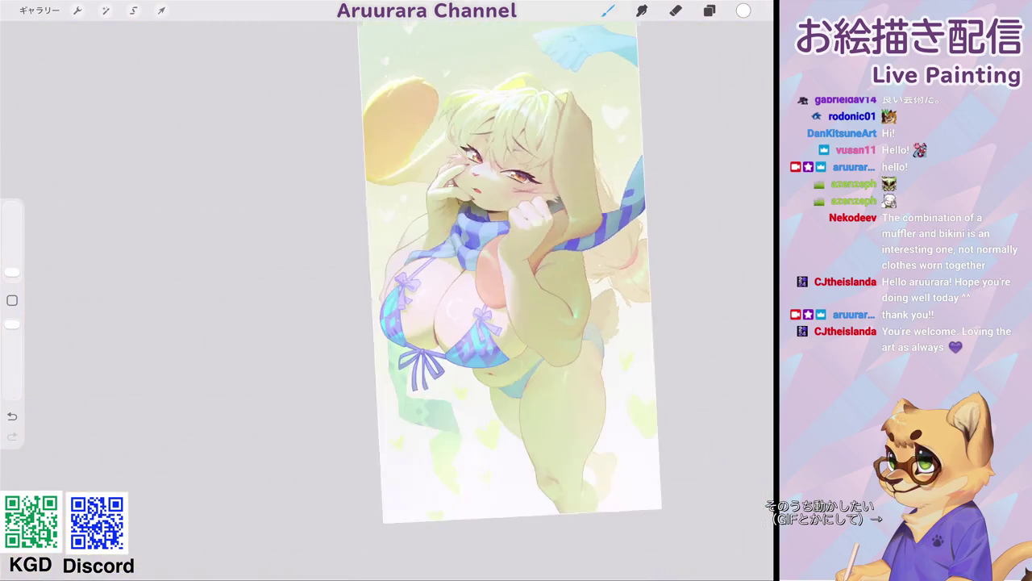
{"action": "scroll", "coordinate": [506, 266], "scroll_direction": "down", "scroll_amount": 2}
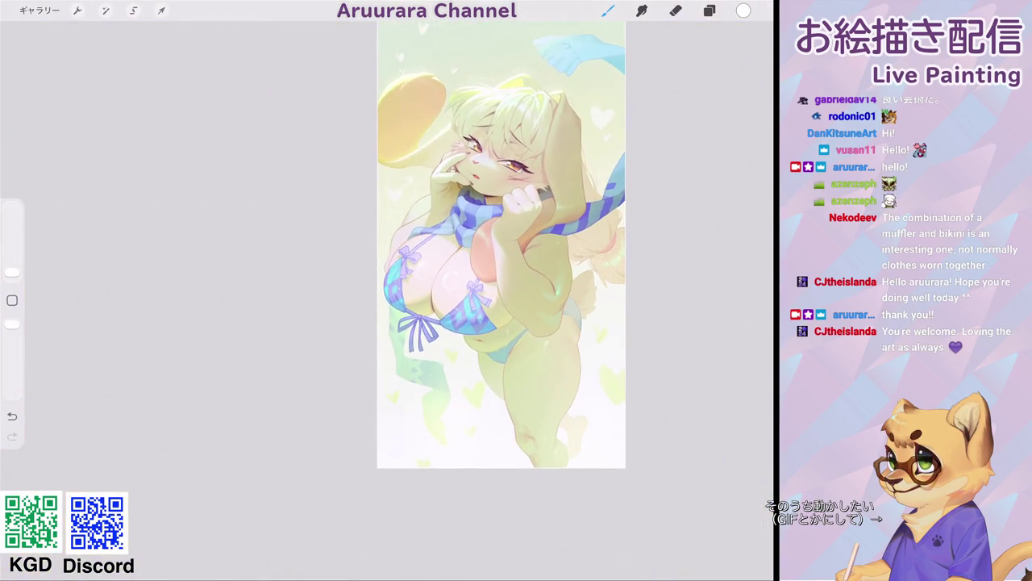
{"action": "scroll", "coordinate": [492, 177], "scroll_direction": "up", "scroll_amount": 10}
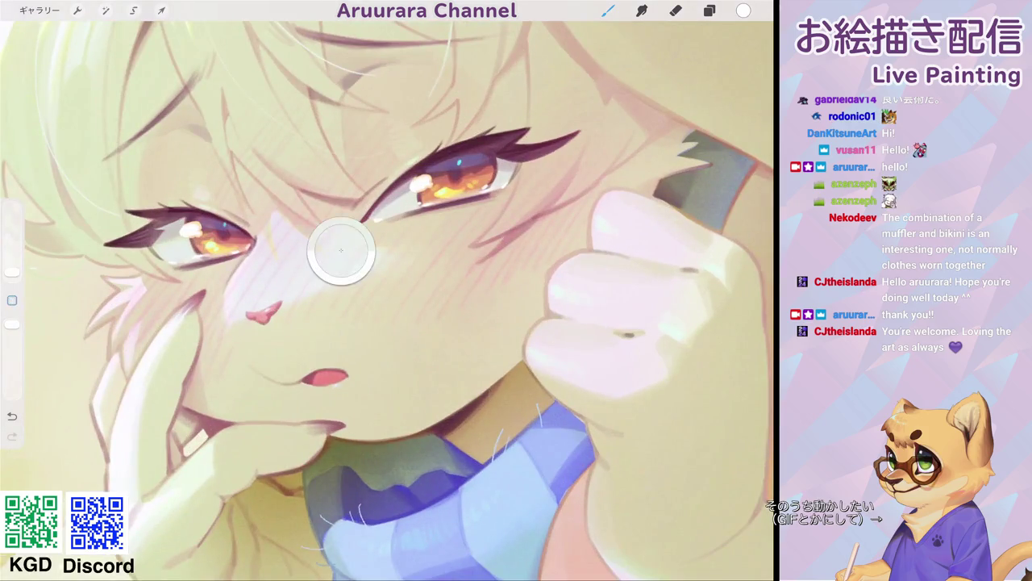
{"action": "left_click_drag", "start_coordinate": [341, 251], "coordinate": [460, 164]}
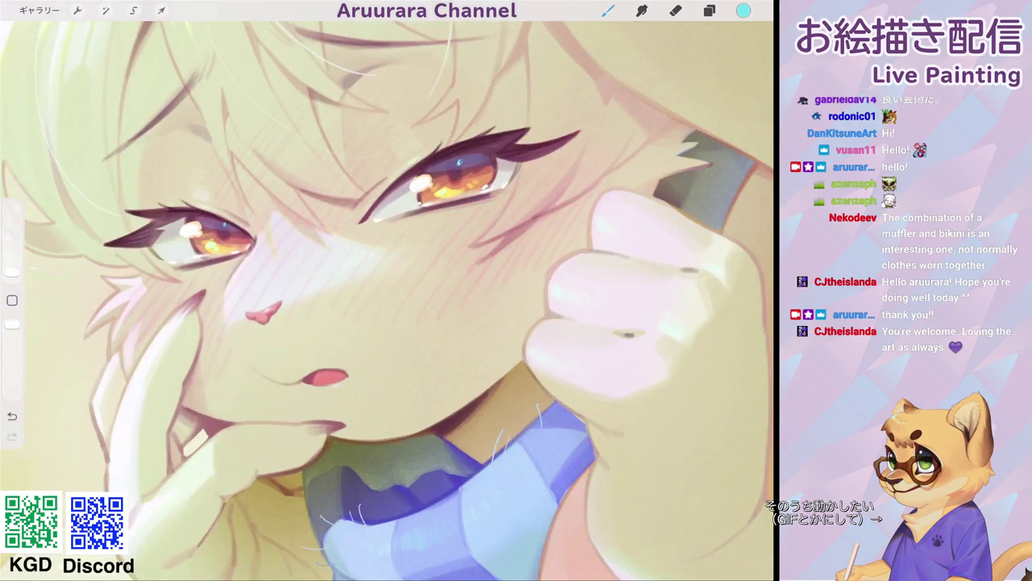
{"action": "left_click", "coordinate": [460, 163]}
{"action": "left_click", "coordinate": [225, 225]}
{"action": "scroll", "coordinate": [388, 299], "scroll_direction": "down", "scroll_amount": 5}
{"action": "scroll", "coordinate": [387, 299], "scroll_direction": "down", "scroll_amount": 2}
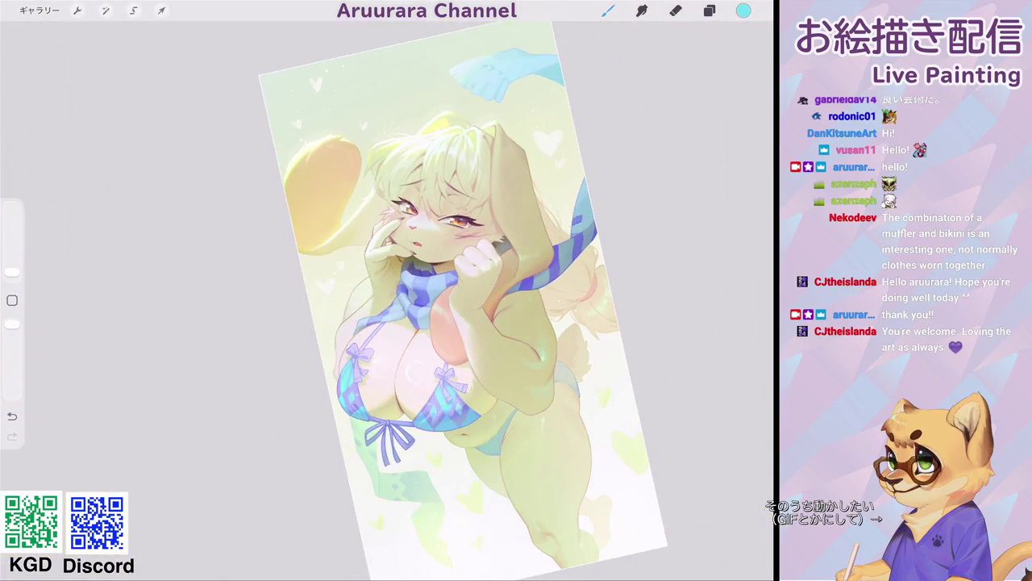
- Sample white from the right eye's highlight, then zoom and pan to inspect the face
{"action": "scroll", "coordinate": [419, 242], "scroll_direction": "up", "scroll_amount": 1}
{"action": "scroll", "coordinate": [420, 242], "scroll_direction": "up", "scroll_amount": 4}
{"action": "scroll", "coordinate": [419, 242], "scroll_direction": "up", "scroll_amount": 2}
{"action": "left_click", "coordinate": [426, 231]}
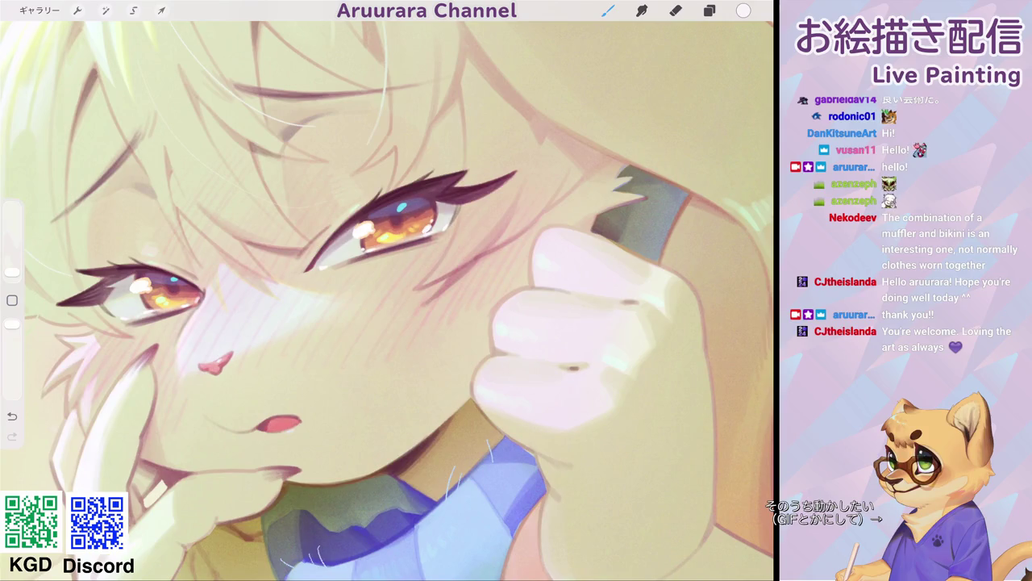
{"action": "scroll", "coordinate": [388, 299], "scroll_direction": "down", "scroll_amount": 2}
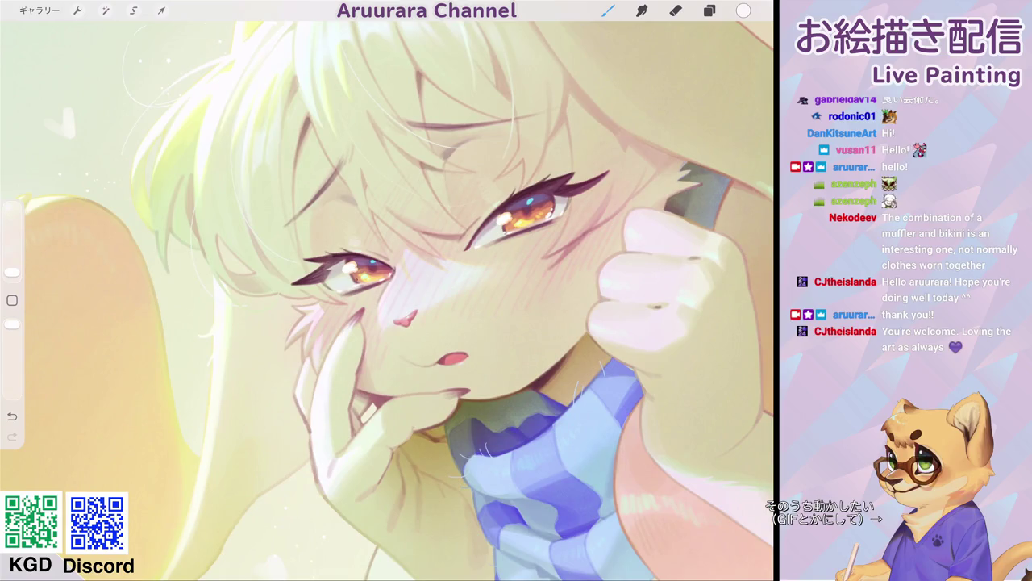
{"action": "scroll", "coordinate": [387, 298], "scroll_direction": "up", "scroll_amount": 2}
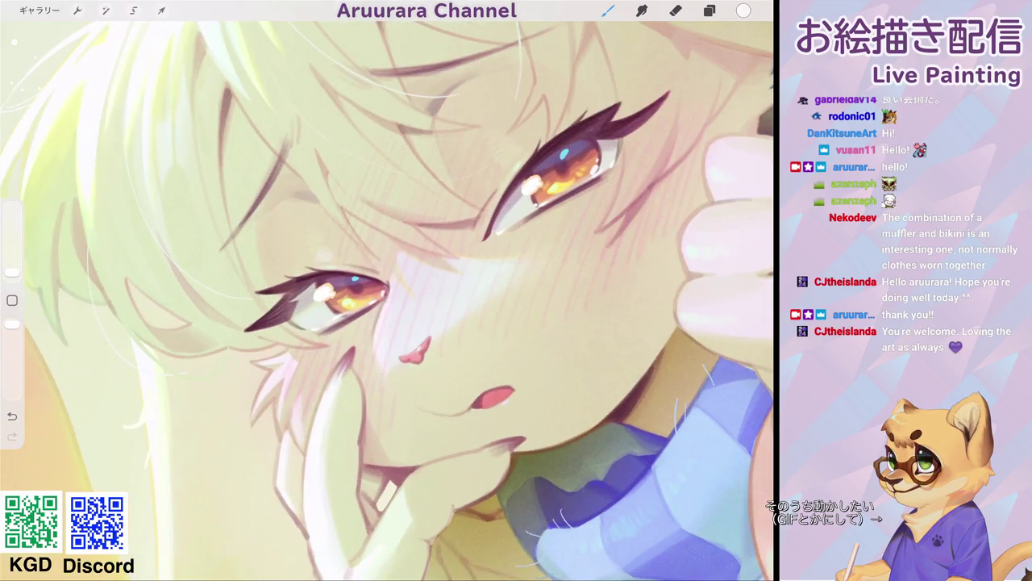
{"action": "scroll", "coordinate": [387, 298], "scroll_direction": "down", "scroll_amount": 5}
{"action": "scroll", "coordinate": [387, 298], "scroll_direction": "up", "scroll_amount": 3}
{"action": "scroll", "coordinate": [388, 298], "scroll_direction": "up", "scroll_amount": 2}
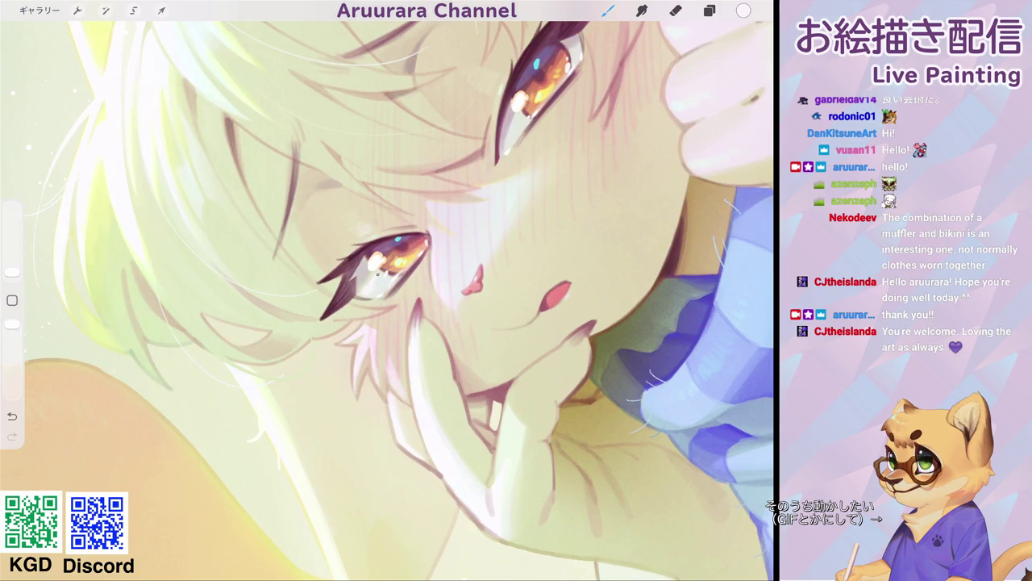
{"action": "scroll", "coordinate": [387, 291], "scroll_direction": "up", "scroll_amount": 2}
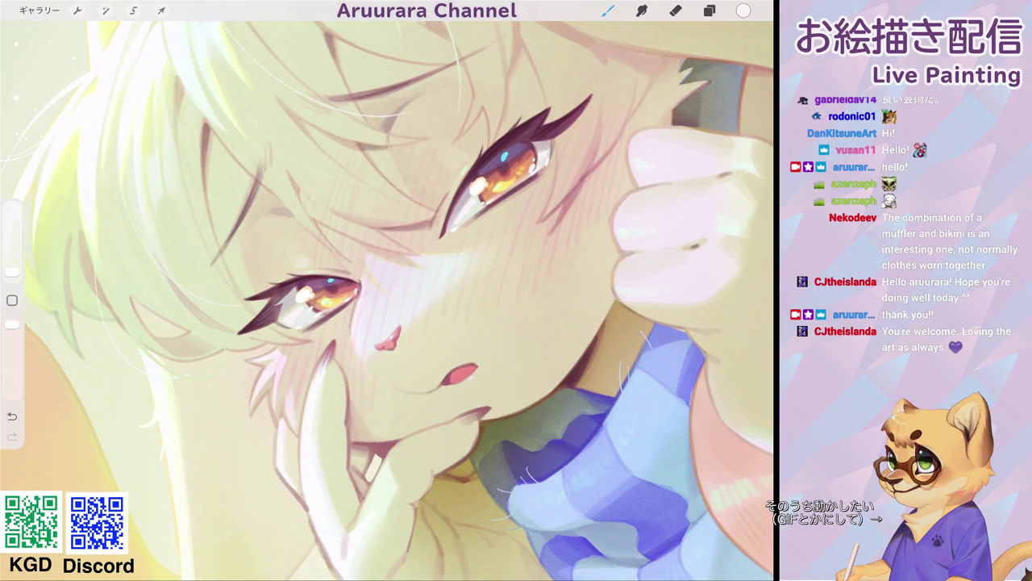
- Choose a hard brush and set the colour to deep magenta-red #903459
{"action": "scroll", "coordinate": [387, 299], "scroll_direction": "down", "scroll_amount": 5}
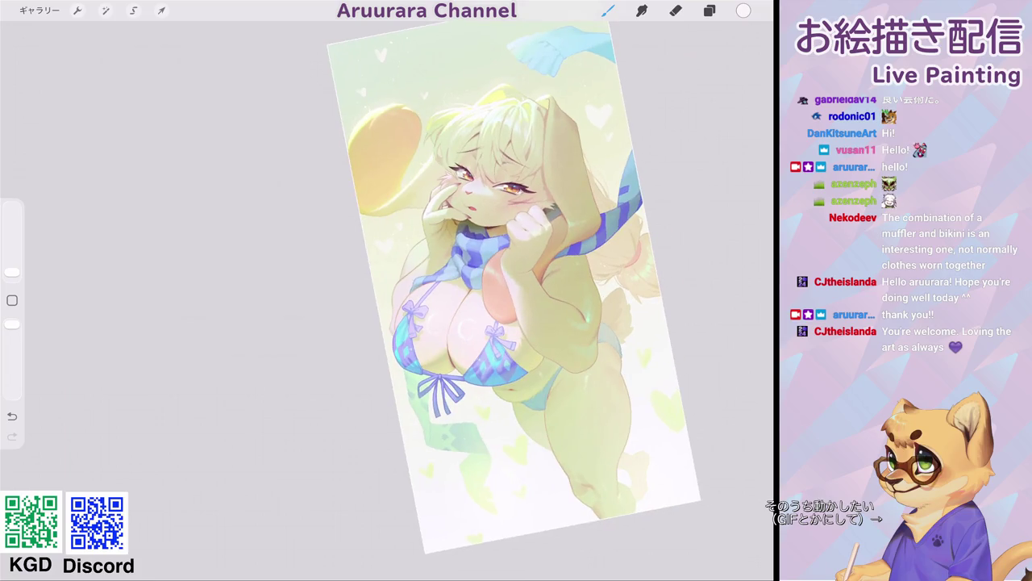
{"action": "scroll", "coordinate": [484, 201], "scroll_direction": "up", "scroll_amount": 5}
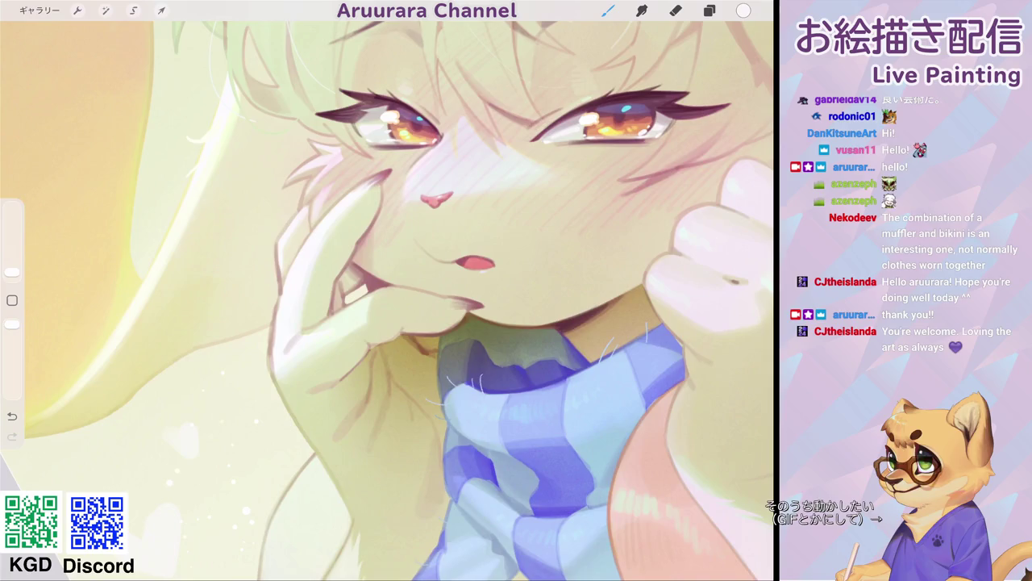
{"action": "scroll", "coordinate": [450, 177], "scroll_direction": "up", "scroll_amount": 5}
{"action": "left_click", "coordinate": [608, 11]}
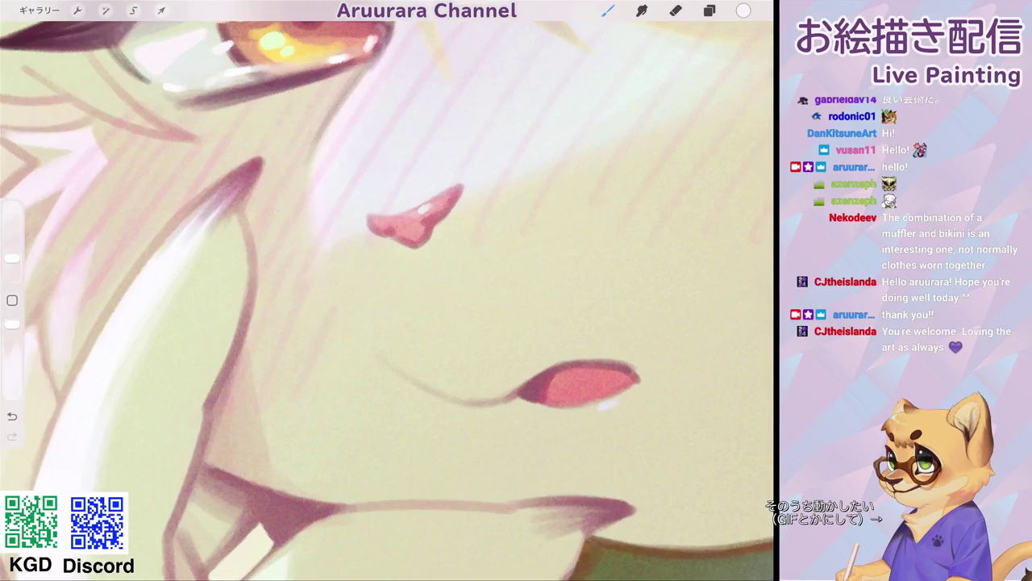
{"action": "left_click_drag", "start_coordinate": [544, 152], "coordinate": [434, 219]}
{"action": "left_click", "coordinate": [743, 11]}
{"action": "left_click_drag", "start_coordinate": [659, 98], "coordinate": [685, 98]}
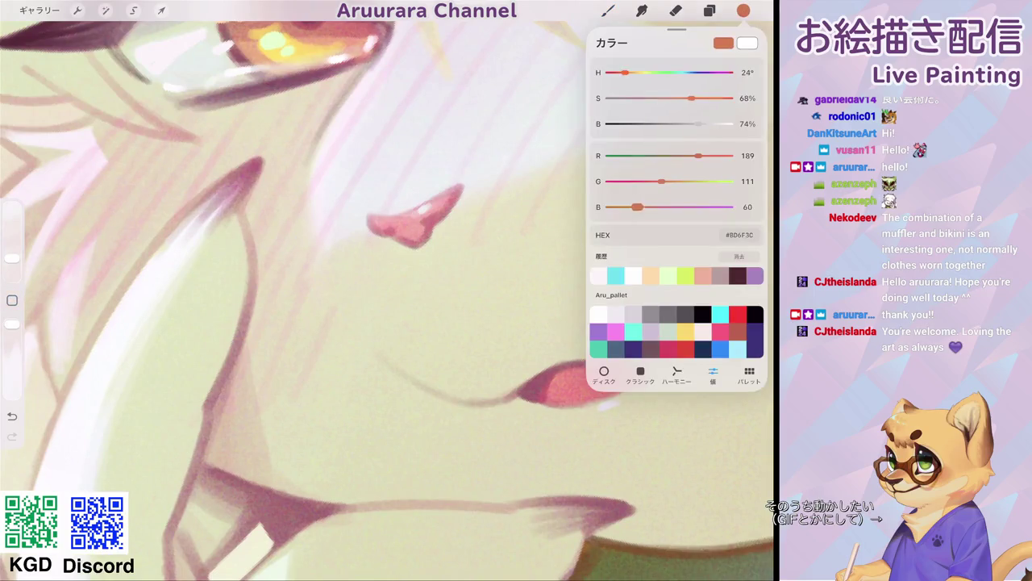
{"action": "left_click", "coordinate": [744, 10]}
- Shrink the brush and darken the upper outline of the nose
{"action": "left_click_drag", "start_coordinate": [12, 258], "coordinate": [12, 271]}
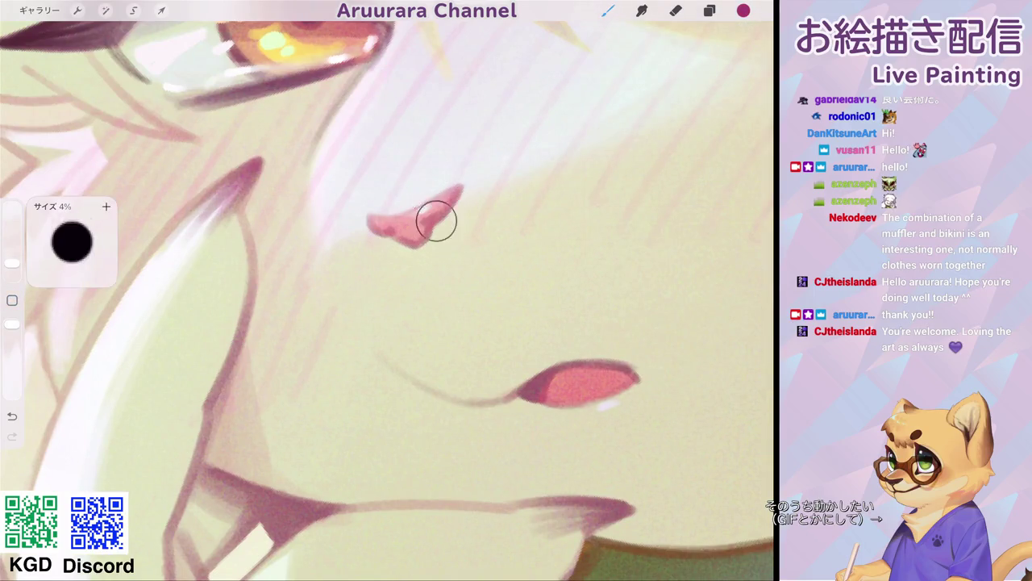
{"action": "left_click", "coordinate": [431, 220]}
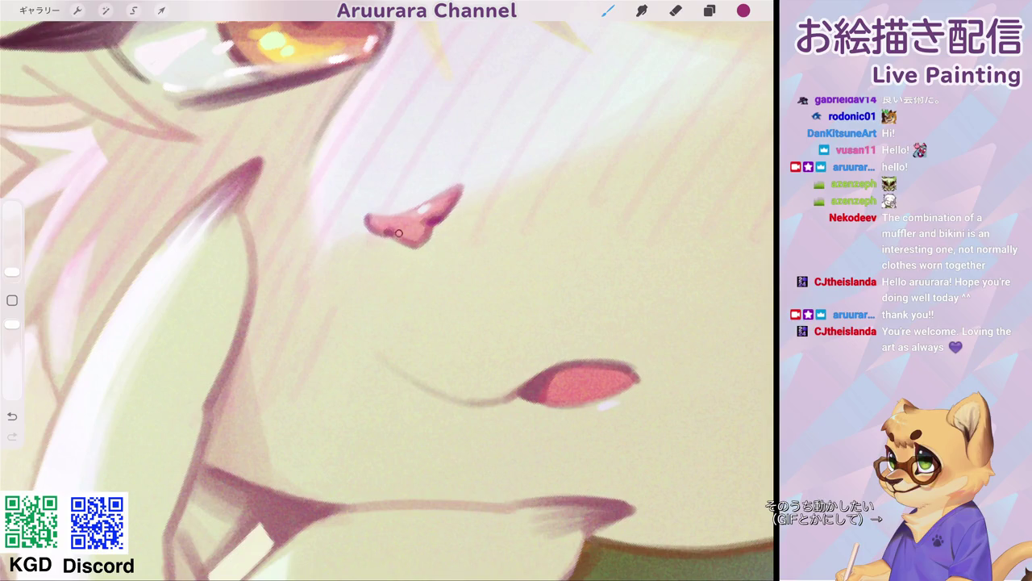
{"action": "mouse_move", "coordinate": [390, 210]}
{"action": "left_mouse_down"}
{"action": "mouse_move", "coordinate": [428, 212]}
{"action": "mouse_move", "coordinate": [456, 187]}
{"action": "left_mouse_up"}
{"action": "scroll", "coordinate": [387, 290], "scroll_direction": "down", "scroll_amount": 5}
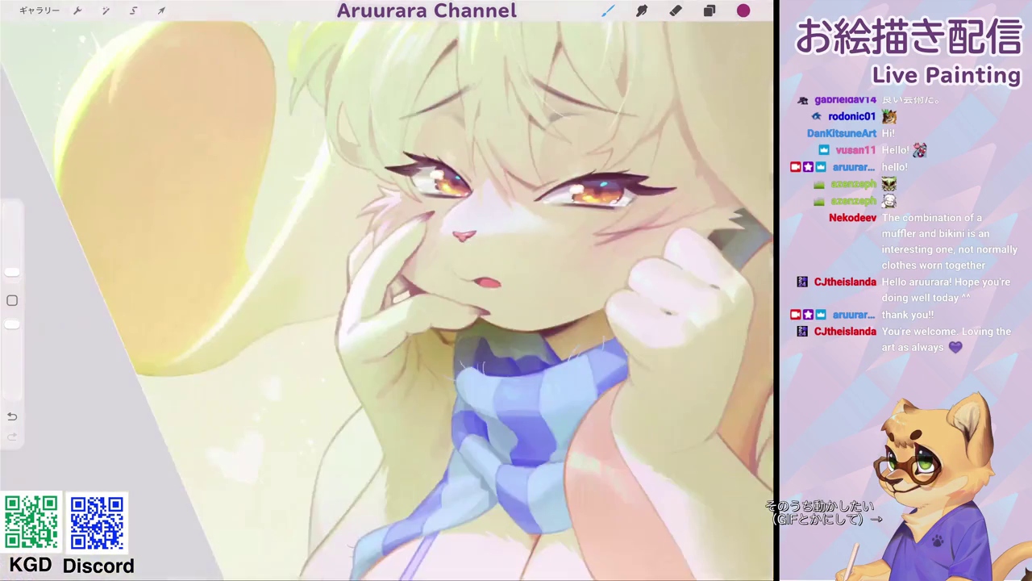
- Zoom out and back in to review the whole illustration
{"action": "scroll", "coordinate": [508, 306], "scroll_direction": "down", "scroll_amount": 2}
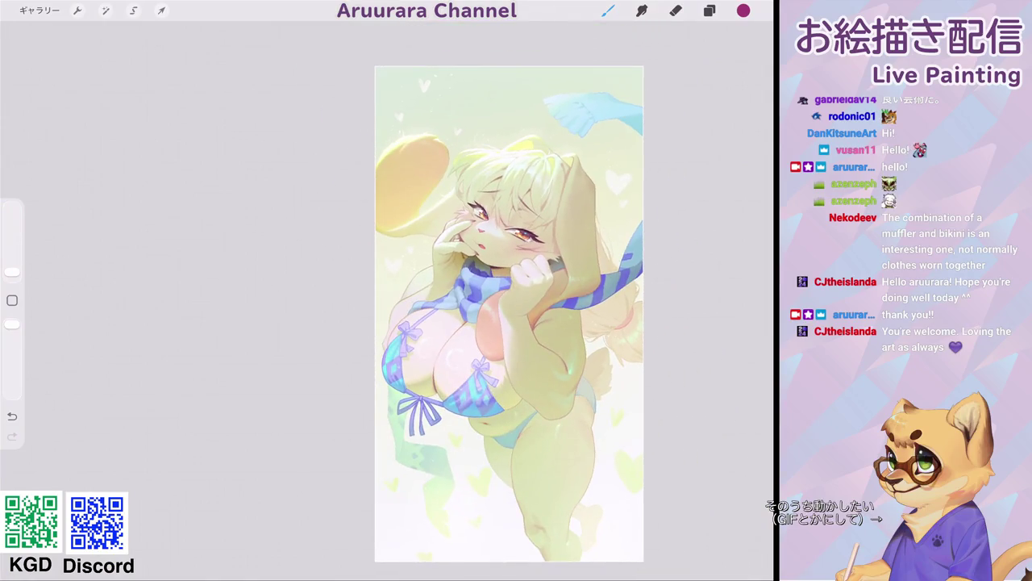
{"action": "scroll", "coordinate": [509, 315], "scroll_direction": "down", "scroll_amount": 2}
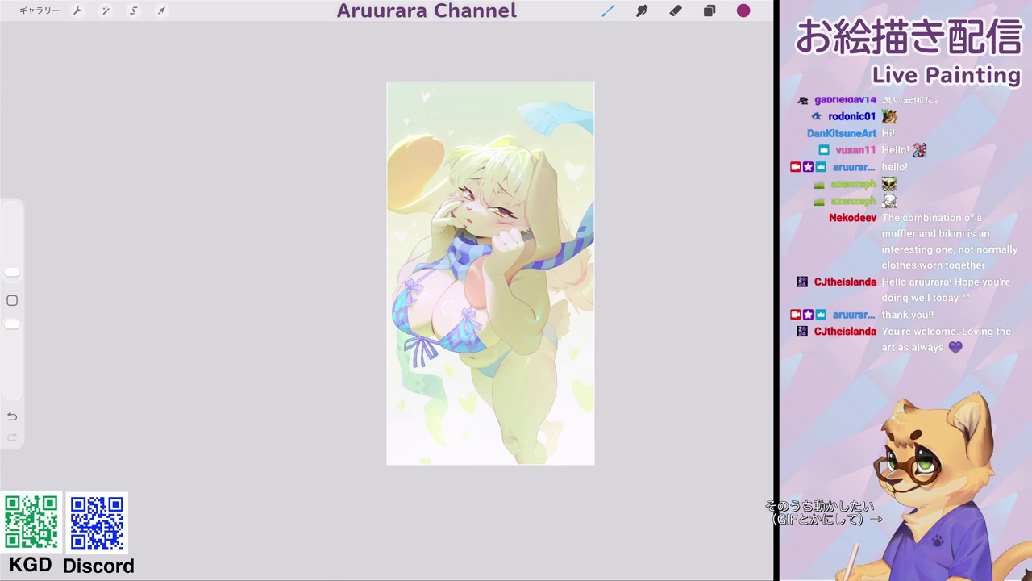
{"action": "scroll", "coordinate": [484, 217], "scroll_direction": "up", "scroll_amount": 5}
{"action": "scroll", "coordinate": [484, 218], "scroll_direction": "up", "scroll_amount": 3}
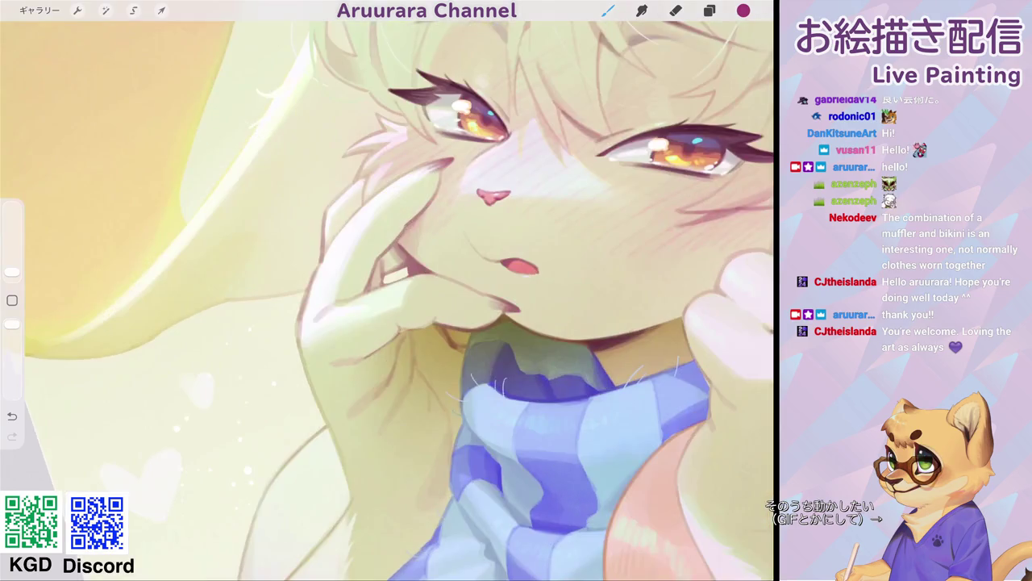
{"action": "scroll", "coordinate": [387, 298], "scroll_direction": "down", "scroll_amount": 5}
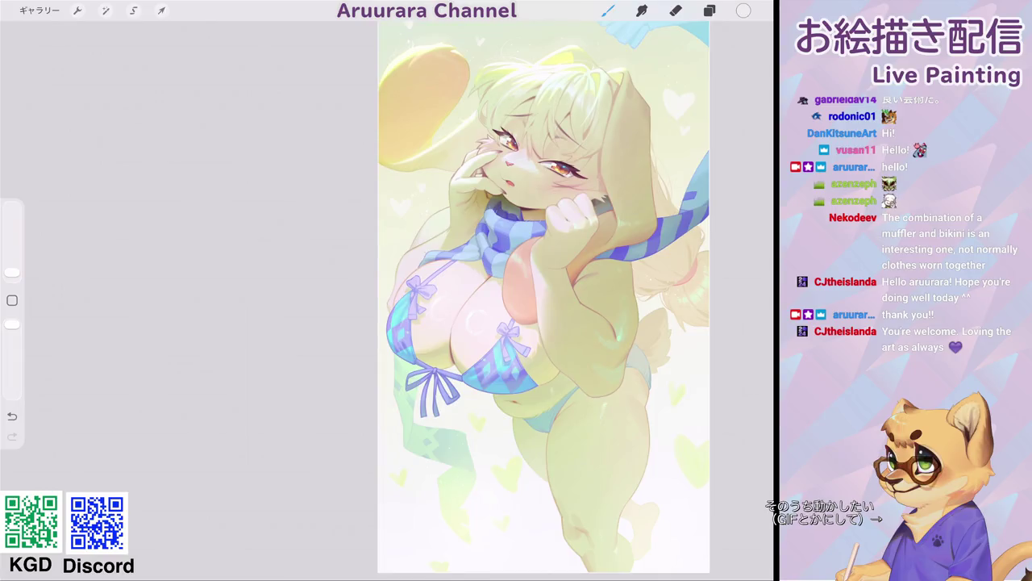
{"action": "scroll", "coordinate": [516, 306], "scroll_direction": "up", "scroll_amount": 3}
{"action": "scroll", "coordinate": [516, 306], "scroll_direction": "up", "scroll_amount": 2}
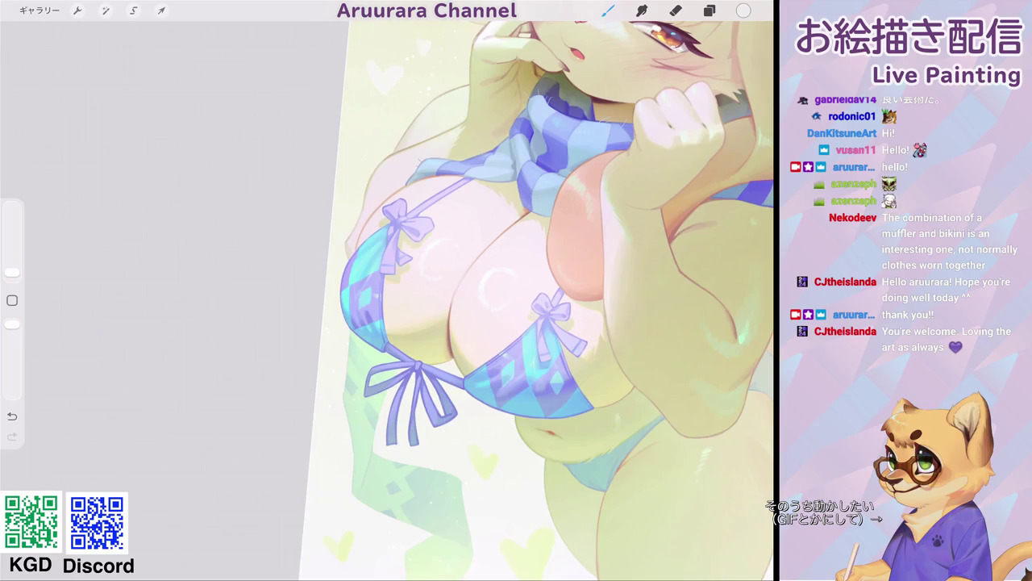
{"action": "scroll", "coordinate": [516, 299], "scroll_direction": "down", "scroll_amount": 5}
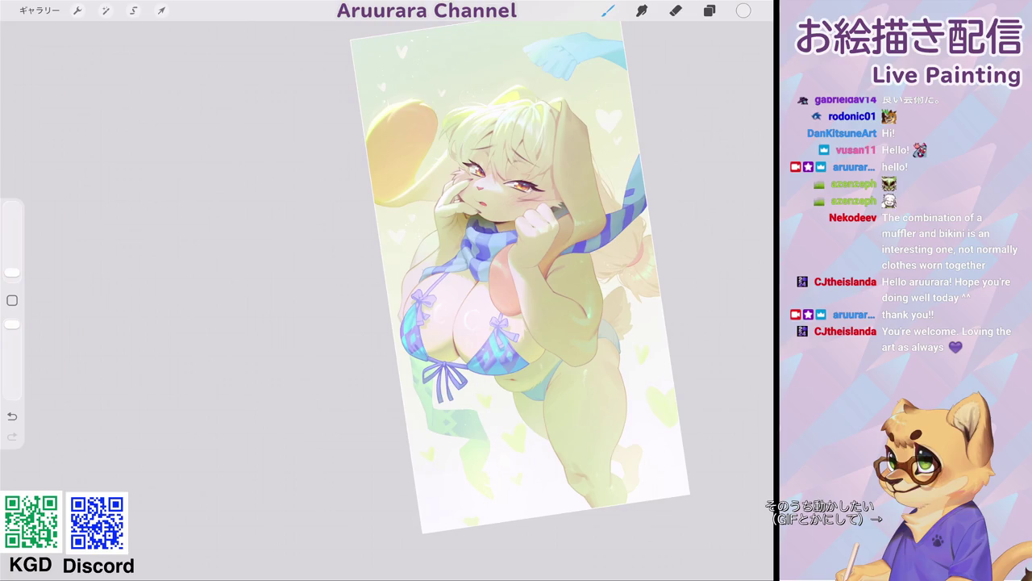
{"action": "scroll", "coordinate": [509, 307], "scroll_direction": "up", "scroll_amount": 5}
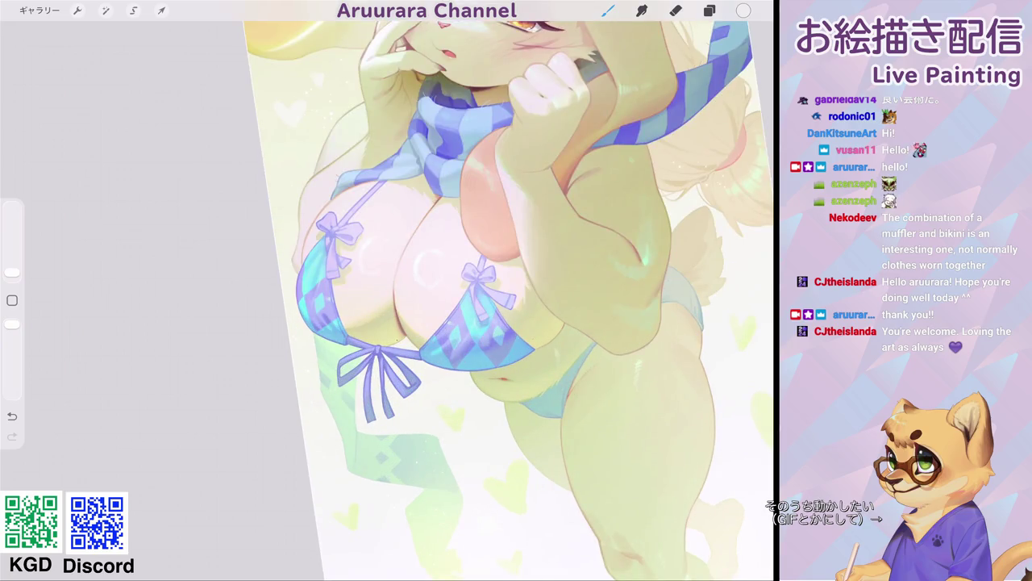
- Zoom in on the bikini's centre bow and switch to Freehand selection
{"action": "scroll", "coordinate": [379, 351], "scroll_direction": "up", "scroll_amount": 3}
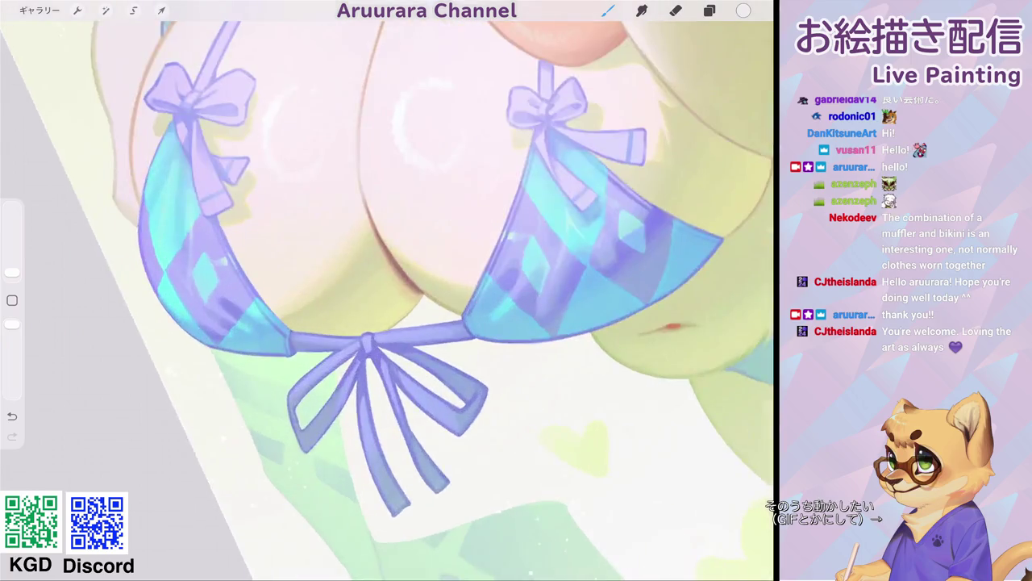
{"action": "scroll", "coordinate": [379, 351], "scroll_direction": "up", "scroll_amount": 3}
{"action": "scroll", "coordinate": [379, 351], "scroll_direction": "up", "scroll_amount": 3}
{"action": "key", "text": "s"}
{"action": "scroll", "coordinate": [387, 291], "scroll_direction": "up", "scroll_amount": 2}
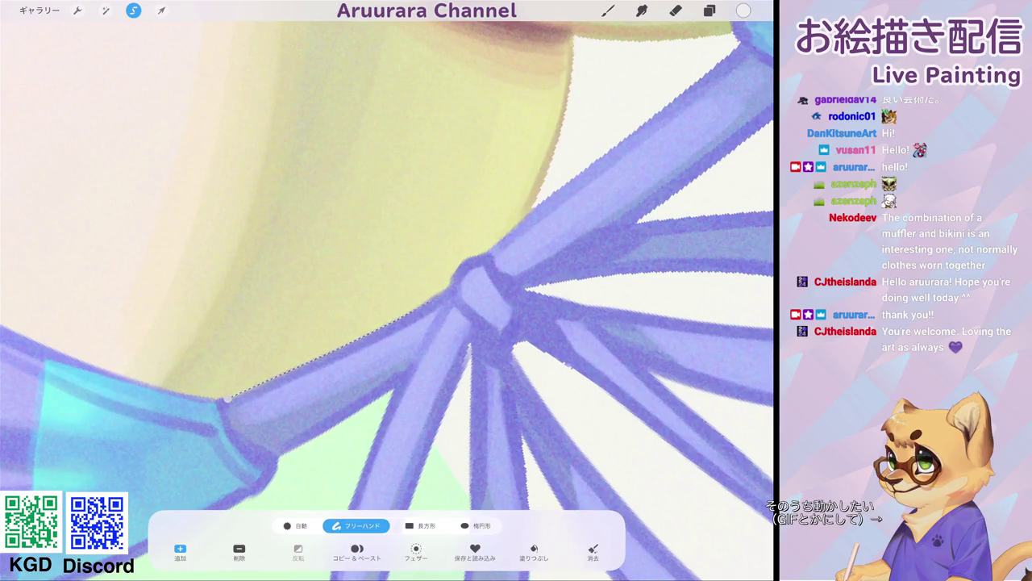
- Trace a freehand selection along the bow and under-chest curve between the cups
{"action": "mouse_move", "coordinate": [329, 355]}
{"action": "left_mouse_down"}
{"action": "mouse_move", "coordinate": [484, 257]}
{"action": "mouse_move", "coordinate": [565, 161]}
{"action": "left_mouse_up"}
{"action": "scroll", "coordinate": [388, 290], "scroll_direction": "right", "scroll_amount": 5}
{"action": "left_click_drag", "start_coordinate": [467, 389], "coordinate": [479, 105]}
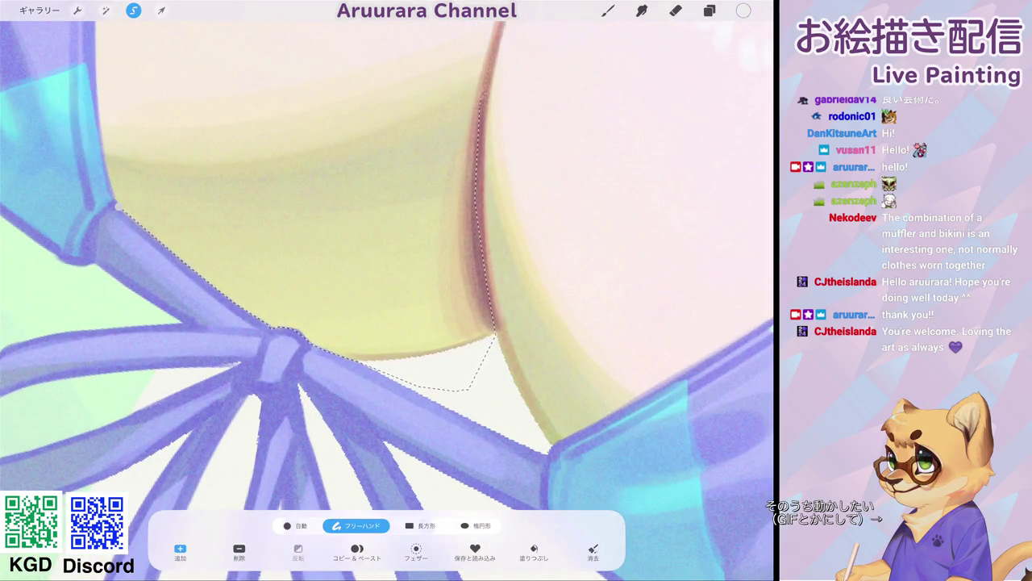
{"action": "scroll", "coordinate": [387, 290], "scroll_direction": "down", "scroll_amount": 3}
{"action": "mouse_move", "coordinate": [484, 158]}
{"action": "left_mouse_down"}
{"action": "mouse_move", "coordinate": [397, 168]}
{"action": "mouse_move", "coordinate": [371, 201]}
{"action": "left_mouse_up"}
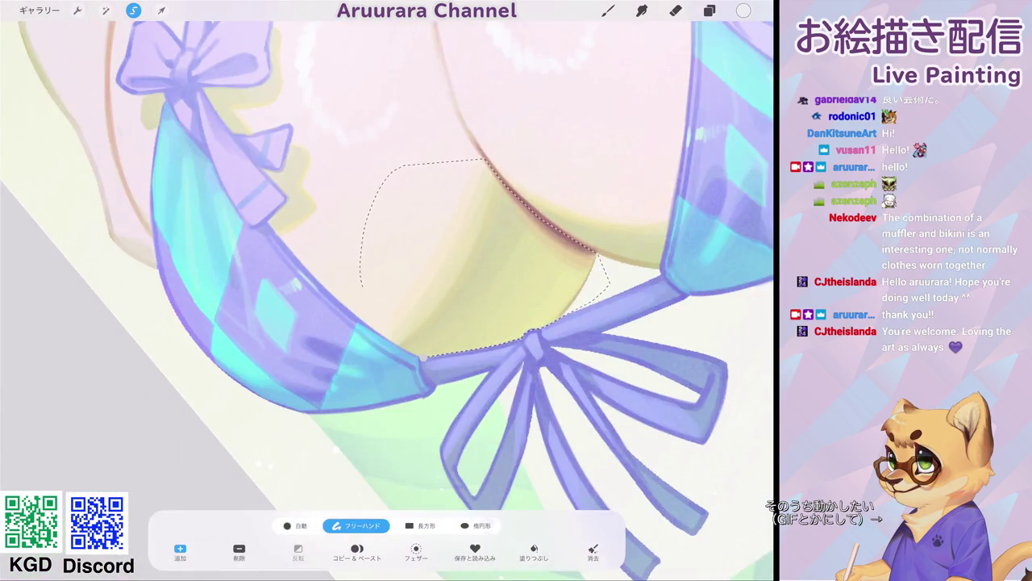
{"action": "scroll", "coordinate": [387, 290], "scroll_direction": "up", "scroll_amount": 3}
{"action": "left_click_drag", "start_coordinate": [157, 184], "coordinate": [258, 323]}
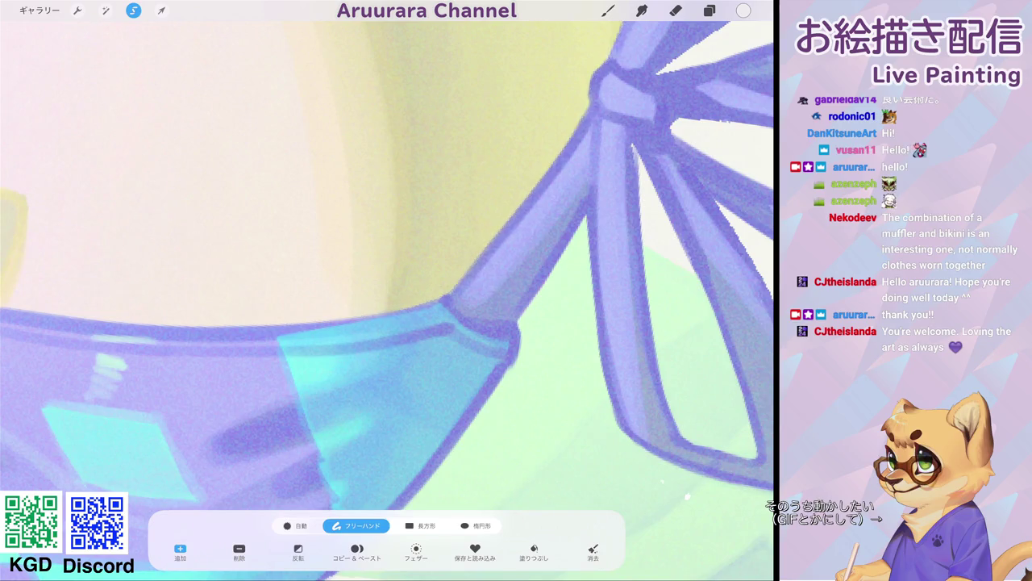
{"action": "scroll", "coordinate": [387, 290], "scroll_direction": "down", "scroll_amount": 5}
- Bring up the Layers list
{"action": "left_click", "coordinate": [710, 10]}
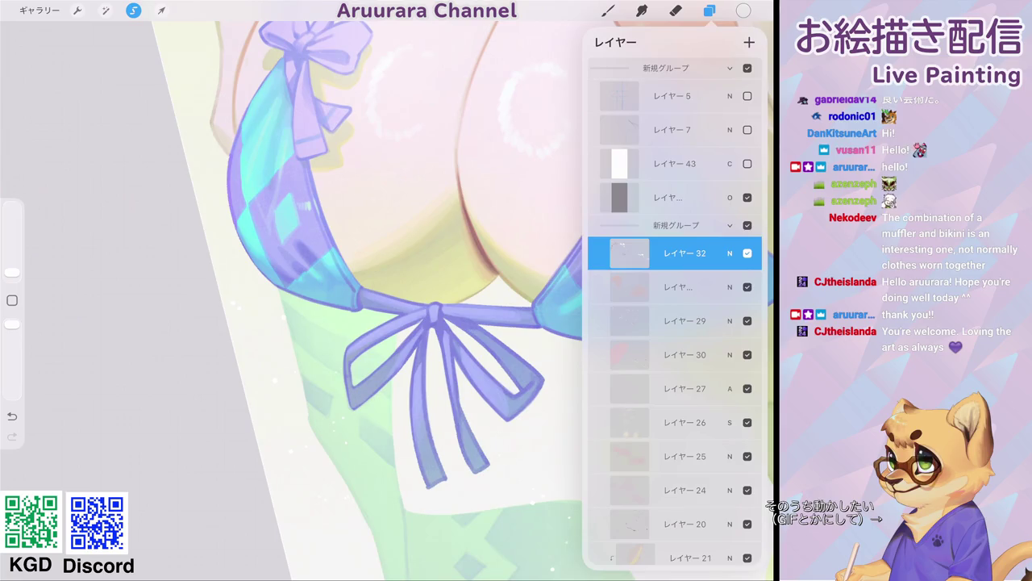
{"action": "scroll", "coordinate": [675, 323], "scroll_direction": "down", "scroll_amount": 3}
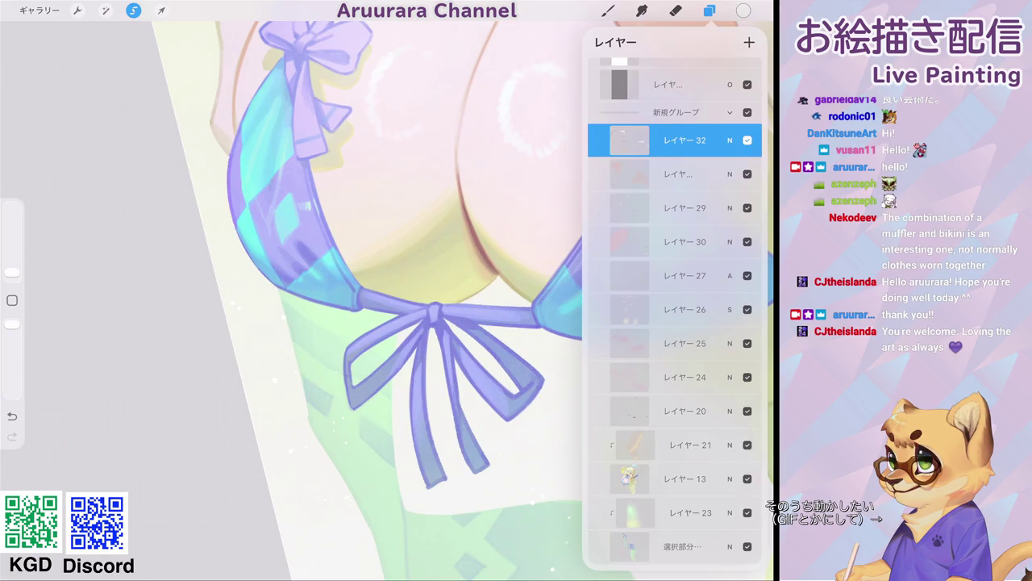
{"action": "scroll", "coordinate": [323, 290], "scroll_direction": "down", "scroll_amount": 3}
- In the gallery, duplicate the first artwork and reopen it
{"action": "left_click", "coordinate": [39, 10]}
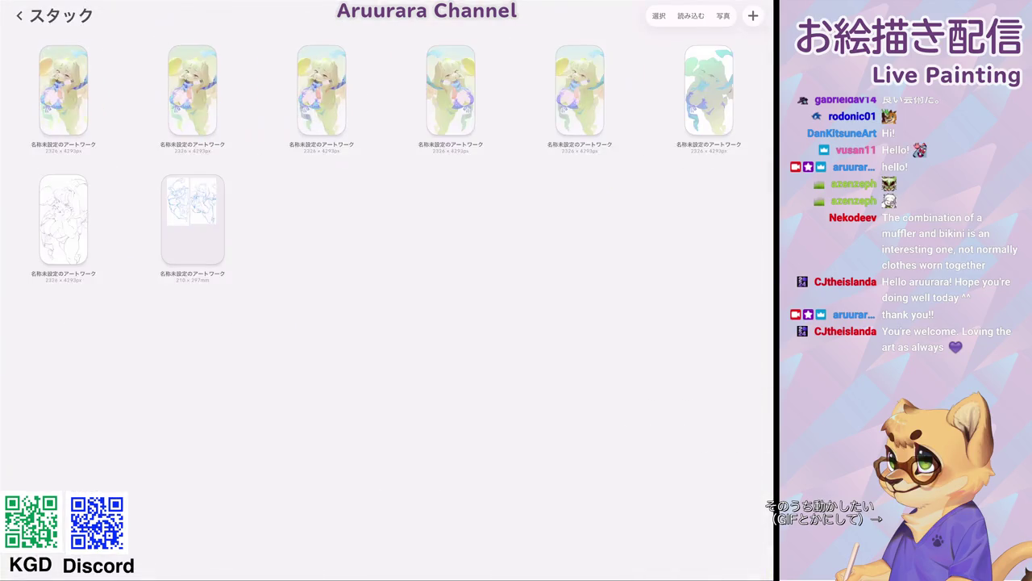
{"action": "left_click_drag", "start_coordinate": [80, 90], "coordinate": [32, 89]}
{"action": "left_click", "coordinate": [62, 89]}
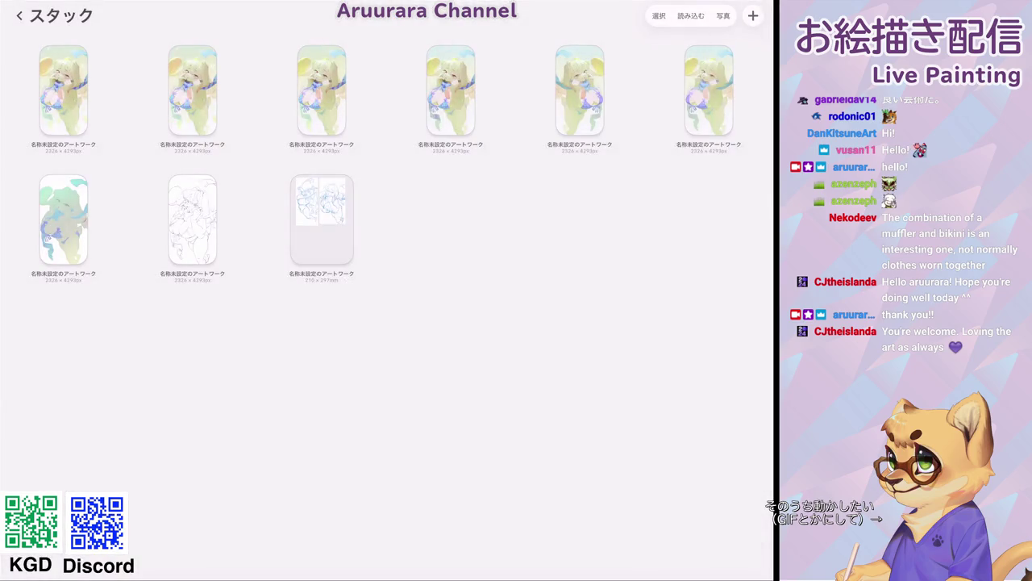
{"action": "left_click", "coordinate": [62, 90]}
- Make Layer 32 in the 新規グループ group the active layer
{"action": "left_click", "coordinate": [709, 10]}
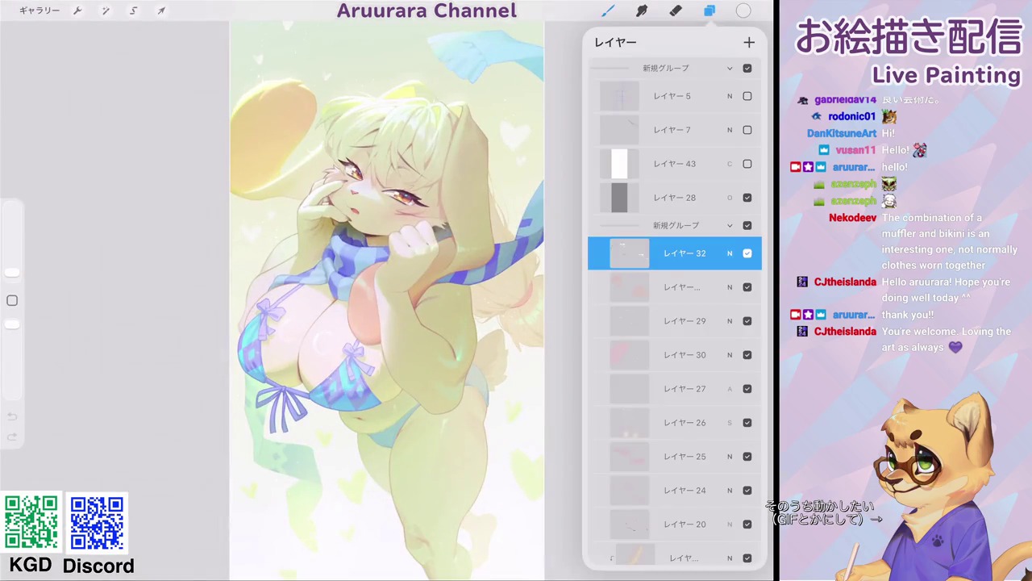
{"action": "left_click", "coordinate": [678, 225]}
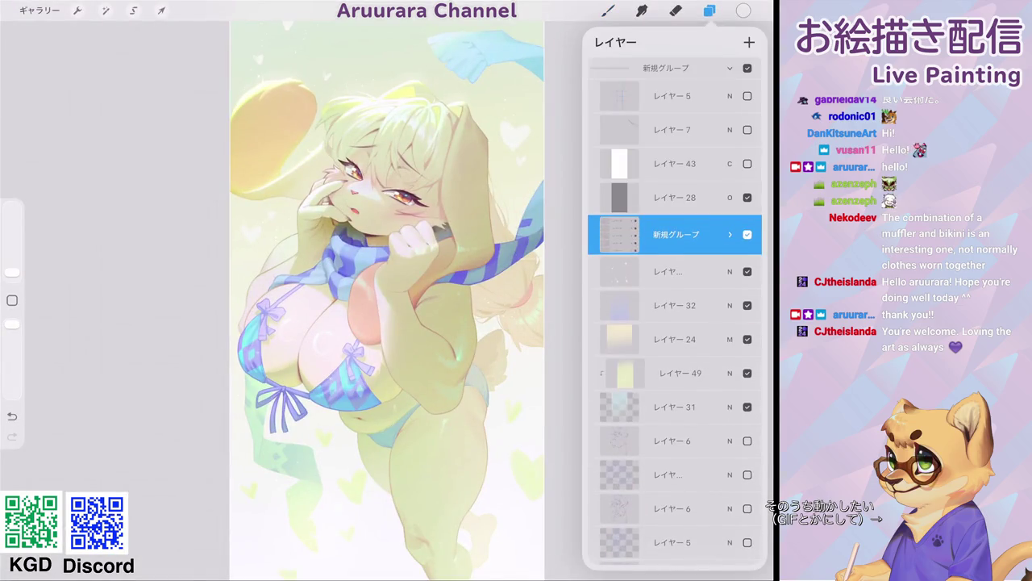
{"action": "left_click", "coordinate": [678, 234]}
{"action": "left_click", "coordinate": [730, 234]}
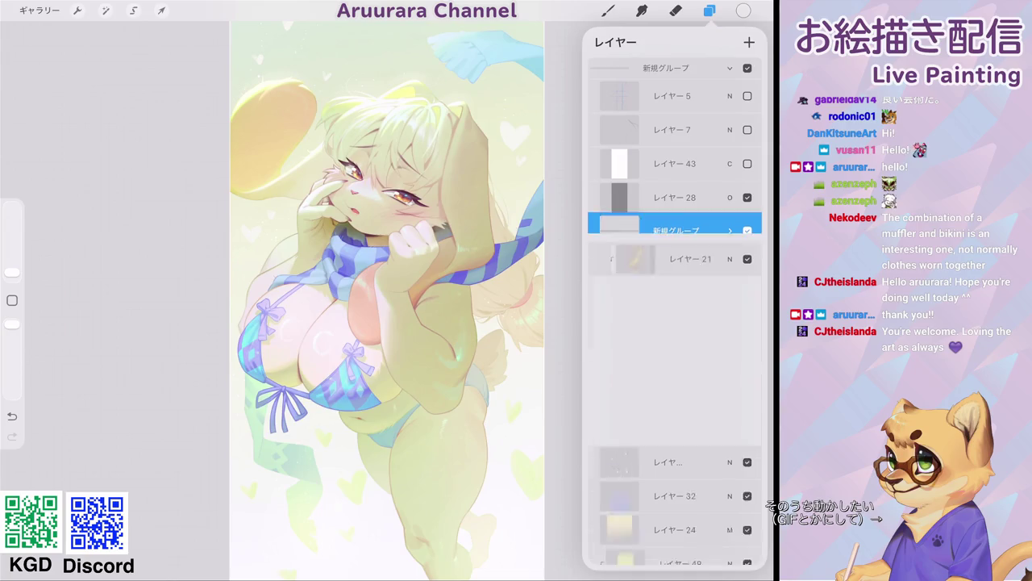
{"action": "scroll", "coordinate": [674, 322], "scroll_direction": "down", "scroll_amount": 5}
{"action": "scroll", "coordinate": [675, 323], "scroll_direction": "up", "scroll_amount": 5}
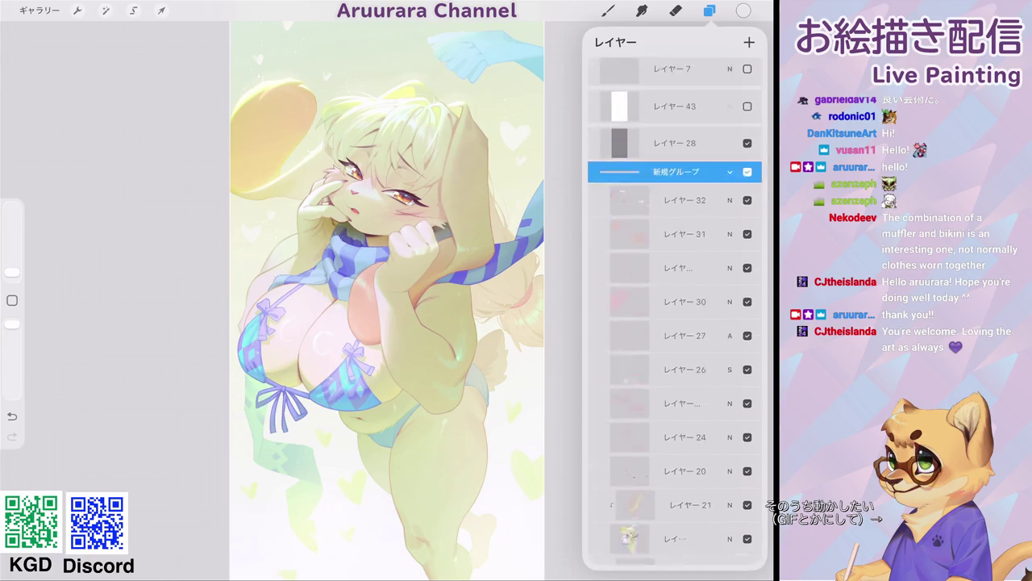
{"action": "left_click", "coordinate": [678, 253]}
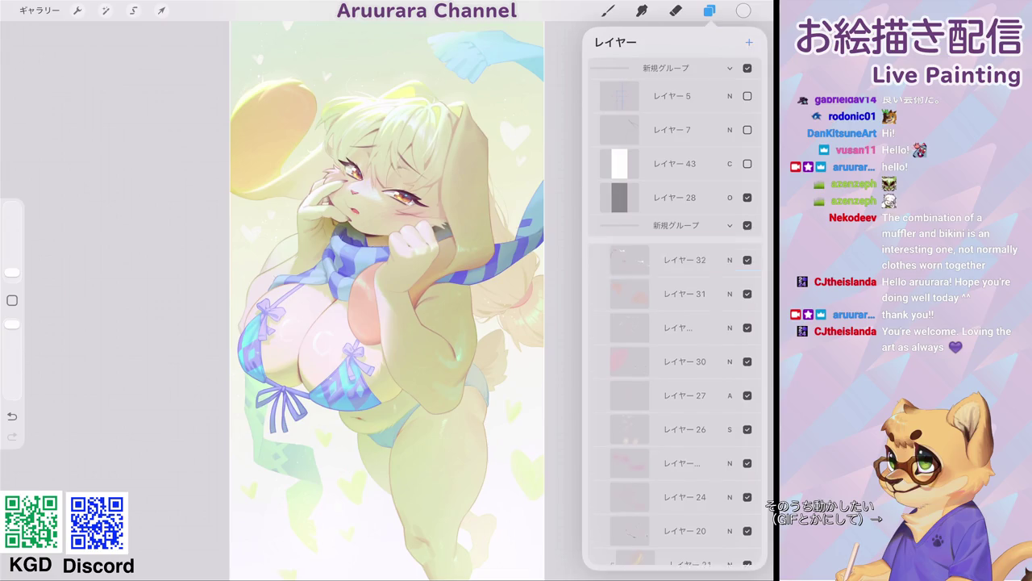
{"action": "left_click", "coordinate": [607, 10]}
{"action": "scroll", "coordinate": [452, 290], "scroll_direction": "up", "scroll_amount": 3}
- Start a freehand selection along the yellow edge above the bow and up the torso
{"action": "left_click", "coordinate": [133, 11]}
{"action": "scroll", "coordinate": [323, 387], "scroll_direction": "up", "scroll_amount": 5}
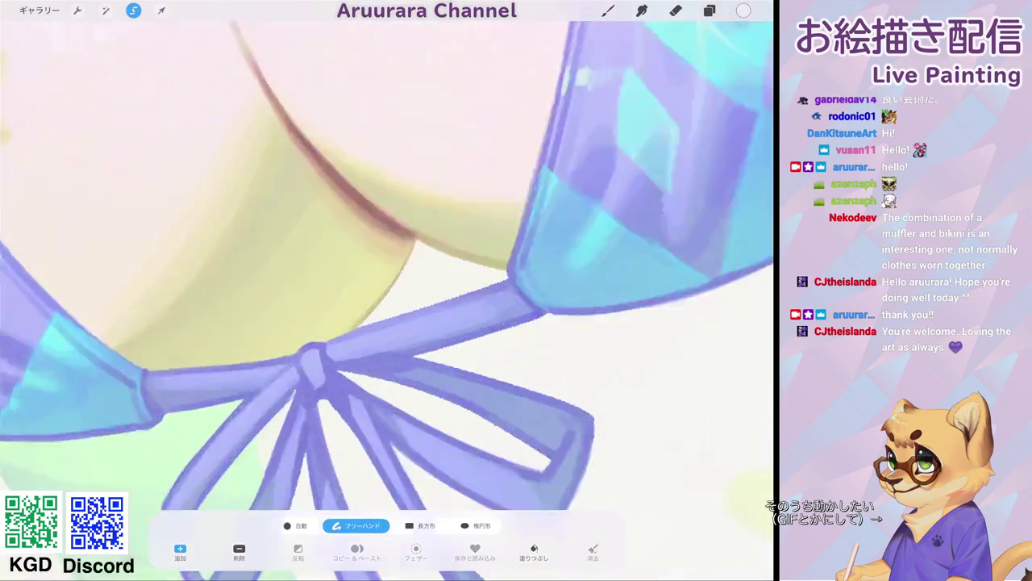
{"action": "left_click_drag", "start_coordinate": [327, 304], "coordinate": [363, 263]}
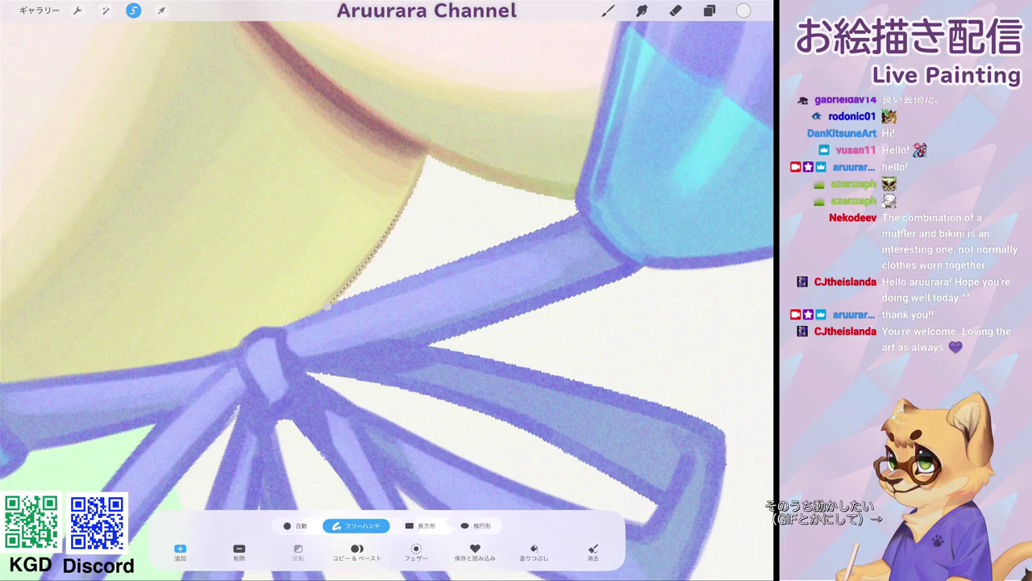
{"action": "scroll", "coordinate": [387, 291], "scroll_direction": "up", "scroll_amount": 3}
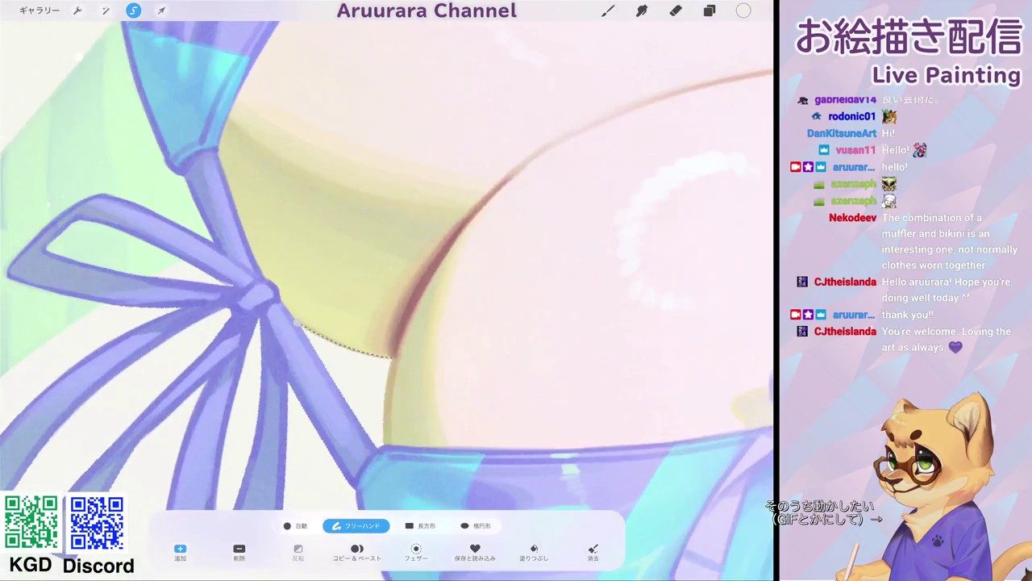
{"action": "left_click_drag", "start_coordinate": [394, 354], "coordinate": [303, 327]}
{"action": "left_click_drag", "start_coordinate": [423, 278], "coordinate": [569, 133]}
- Finish the chest-skin selection along the strap and ribbon top, and close it
{"action": "scroll", "coordinate": [387, 291], "scroll_direction": "down", "scroll_amount": 3}
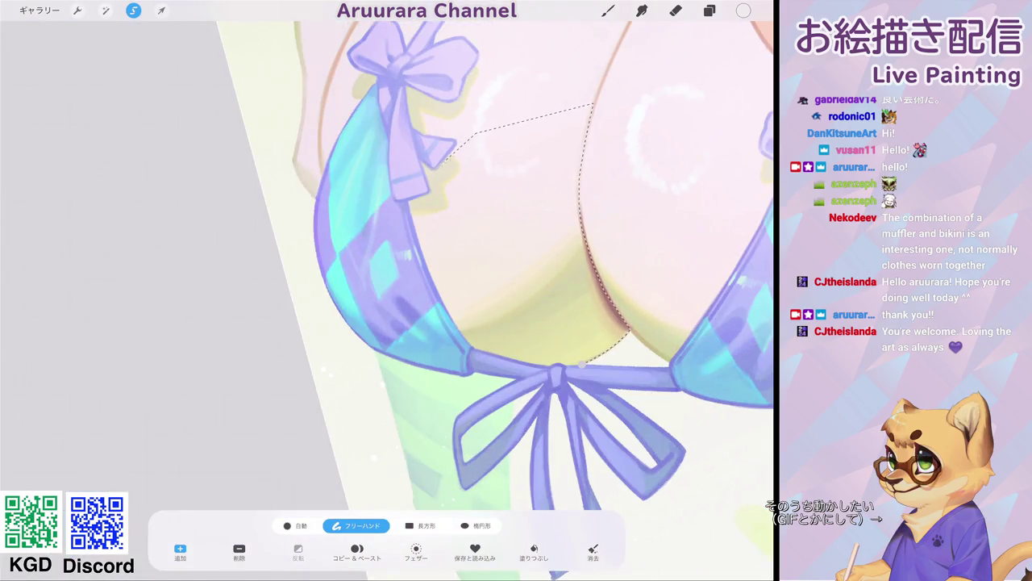
{"action": "left_click_drag", "start_coordinate": [564, 109], "coordinate": [380, 282]}
{"action": "scroll", "coordinate": [387, 291], "scroll_direction": "up", "scroll_amount": 3}
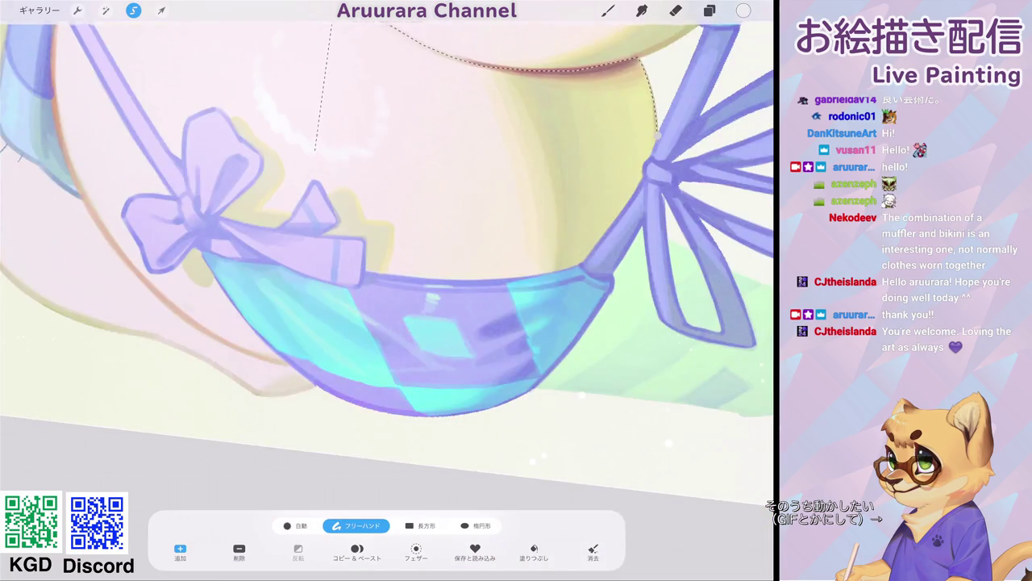
{"action": "mouse_move", "coordinate": [338, 219]}
{"action": "left_mouse_down"}
{"action": "mouse_move", "coordinate": [366, 254]}
{"action": "mouse_move", "coordinate": [468, 279]}
{"action": "mouse_move", "coordinate": [583, 270]}
{"action": "mouse_move", "coordinate": [645, 182]}
{"action": "left_mouse_up"}
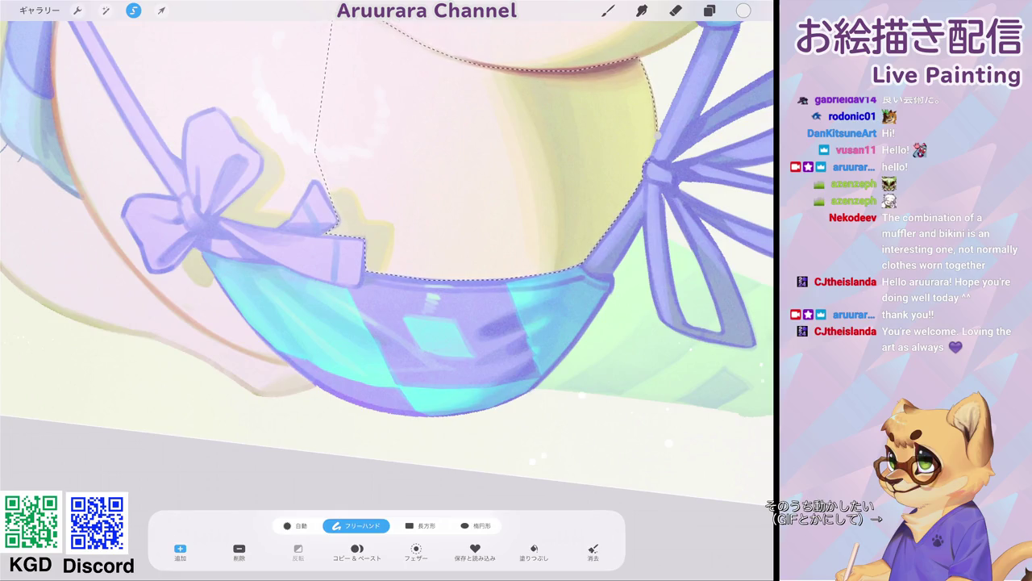
{"action": "mouse_move", "coordinate": [388, 242]}
{"action": "left_mouse_down"}
{"action": "mouse_move", "coordinate": [452, 194]}
{"action": "mouse_move", "coordinate": [419, 209]}
{"action": "left_mouse_up"}
{"action": "left_click", "coordinate": [709, 11]}
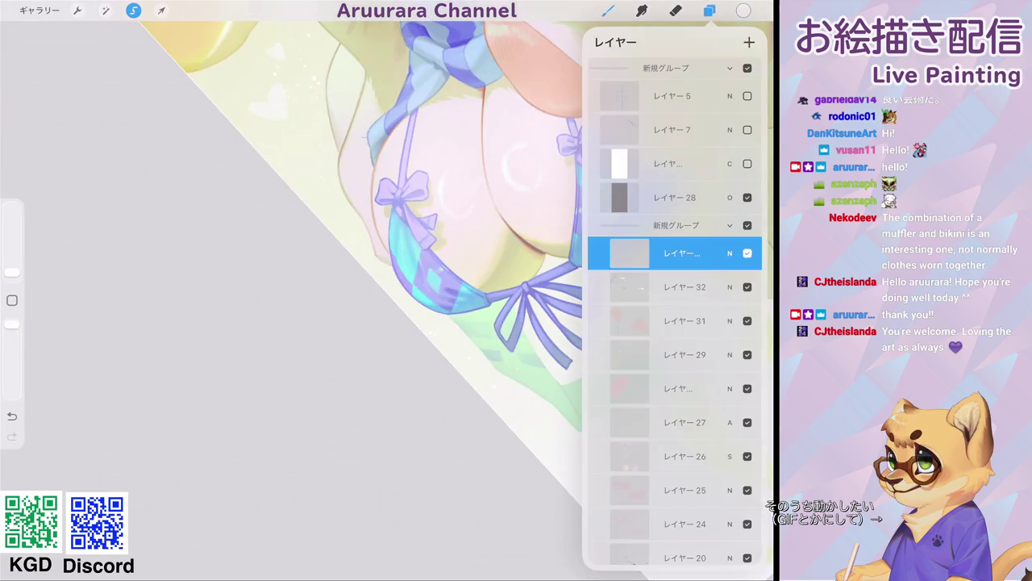
- Pick a soft brush, try a brighter yellow-green and a smaller size
{"action": "left_click", "coordinate": [608, 10]}
{"action": "left_click", "coordinate": [609, 10]}
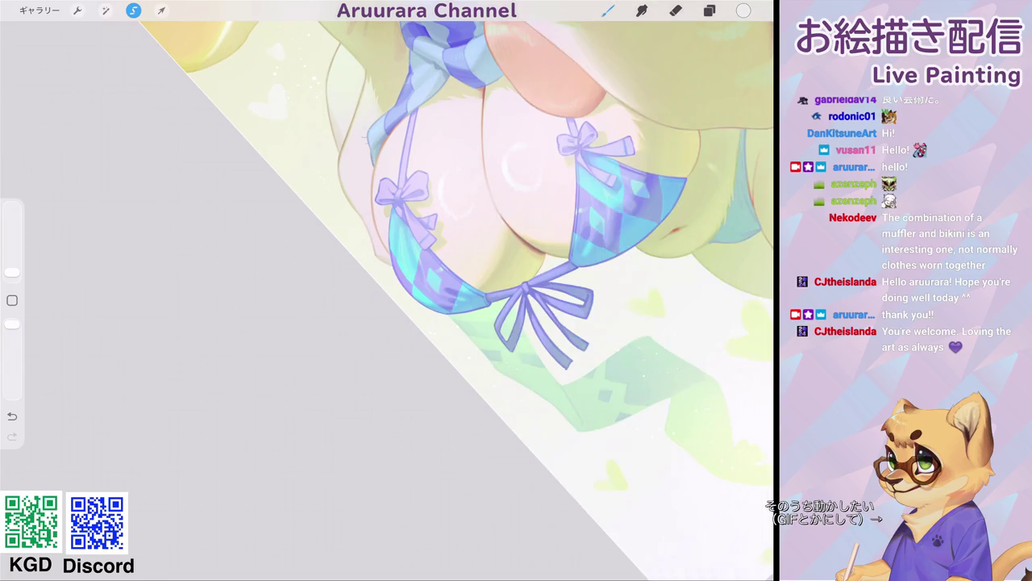
{"action": "left_click", "coordinate": [648, 353]}
{"action": "left_click_drag", "start_coordinate": [323, 242], "coordinate": [387, 291]}
{"action": "left_click", "coordinate": [743, 11]}
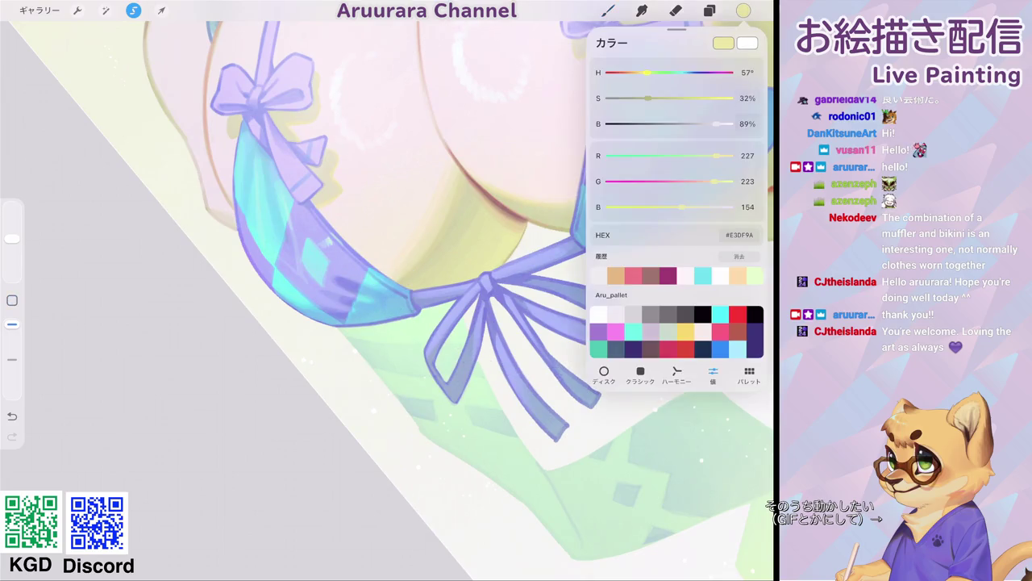
{"action": "left_click_drag", "start_coordinate": [715, 181], "coordinate": [725, 180]}
{"action": "left_click", "coordinate": [609, 11]}
{"action": "left_click_drag", "start_coordinate": [12, 238], "coordinate": [12, 256]}
{"action": "key", "text": "ctrl+z"}
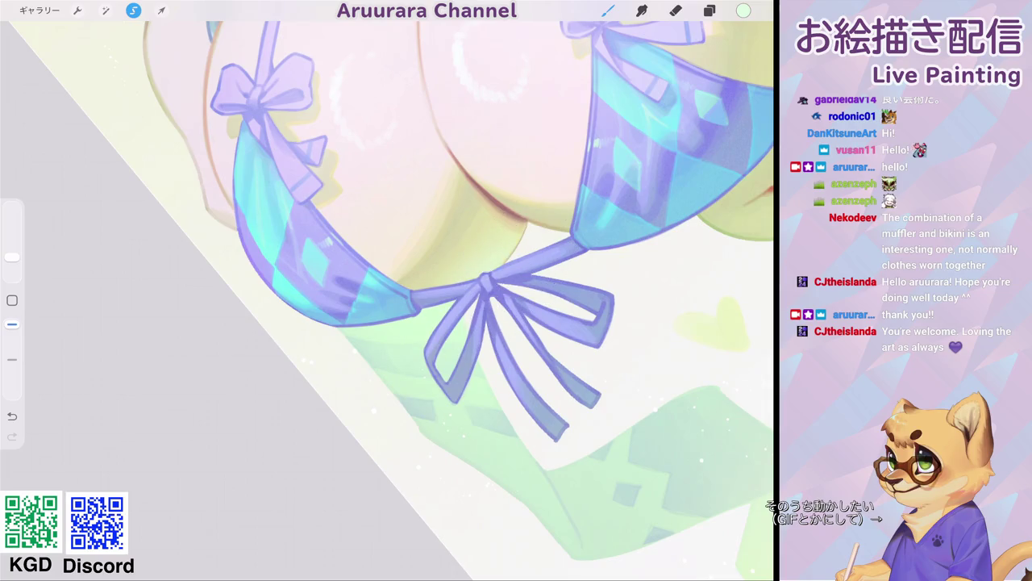
{"action": "scroll", "coordinate": [463, 301], "scroll_direction": "down", "scroll_amount": 3}
- Eyedrop a pale yellow from the artwork and lighten it to a brighter cream
{"action": "left_click", "coordinate": [494, 246]}
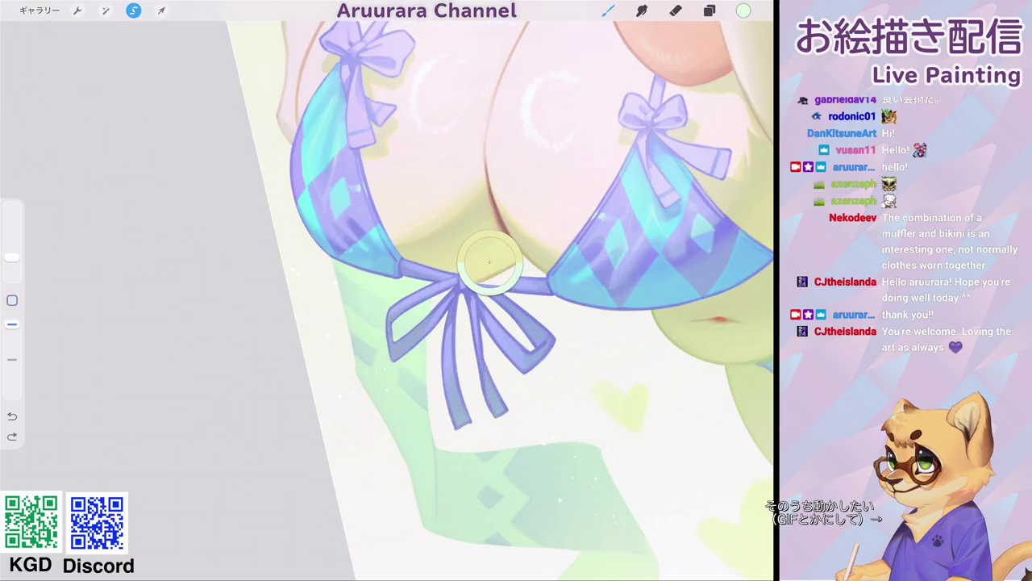
{"action": "left_click", "coordinate": [744, 11]}
{"action": "left_click_drag", "start_coordinate": [714, 181], "coordinate": [724, 181]}
{"action": "left_click_drag", "start_coordinate": [714, 156], "coordinate": [726, 156]}
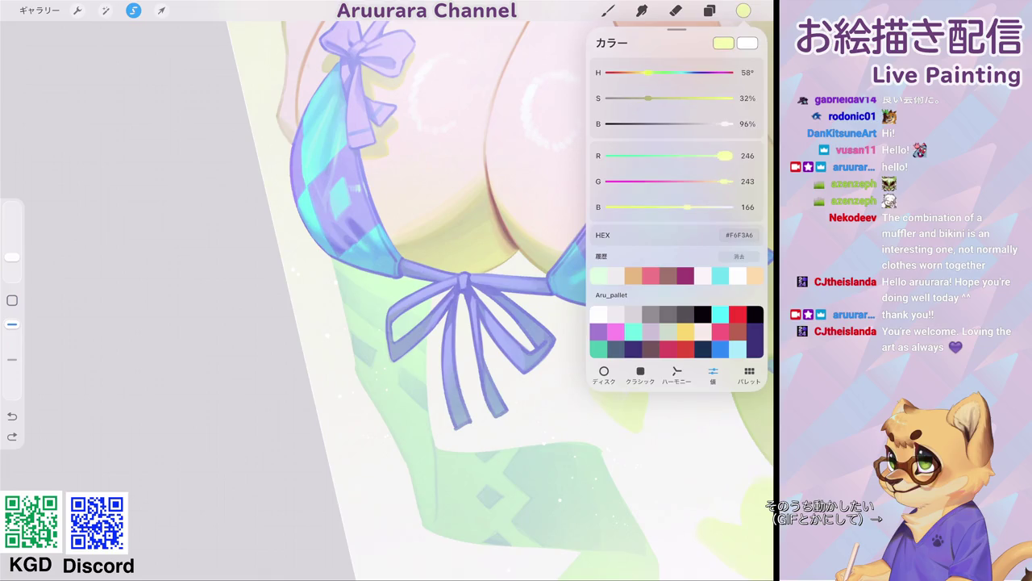
{"action": "left_click", "coordinate": [608, 10]}
{"action": "left_click_drag", "start_coordinate": [438, 311], "coordinate": [548, 268]}
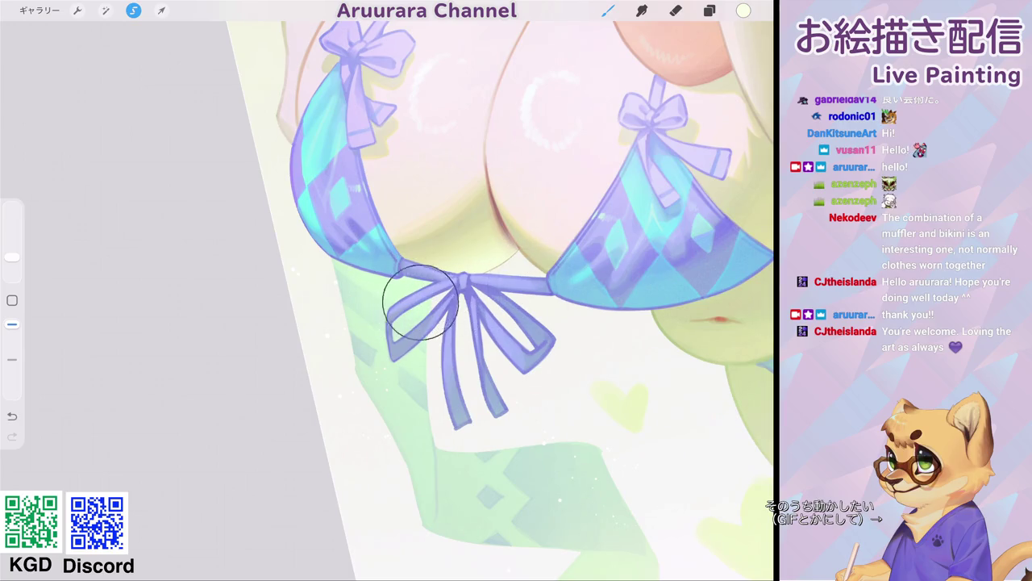
{"action": "scroll", "coordinate": [500, 290], "scroll_direction": "down", "scroll_amount": 5}
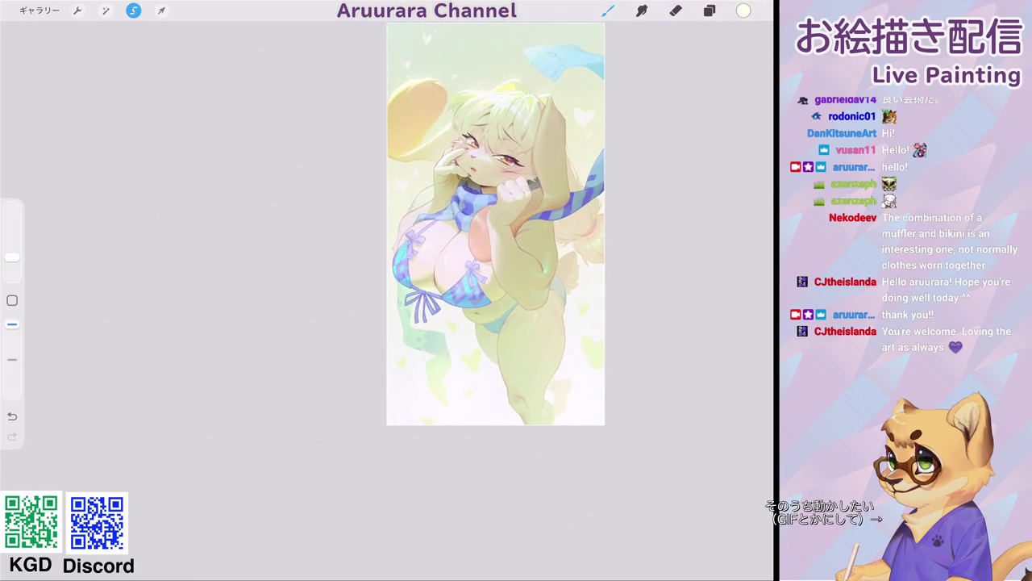
{"action": "scroll", "coordinate": [500, 291], "scroll_direction": "up", "scroll_amount": 5}
{"action": "key", "text": "ctrl+z"}
- Paint soft cream highlights across and around the bikini bow and its knot
{"action": "scroll", "coordinate": [452, 307], "scroll_direction": "up", "scroll_amount": 3}
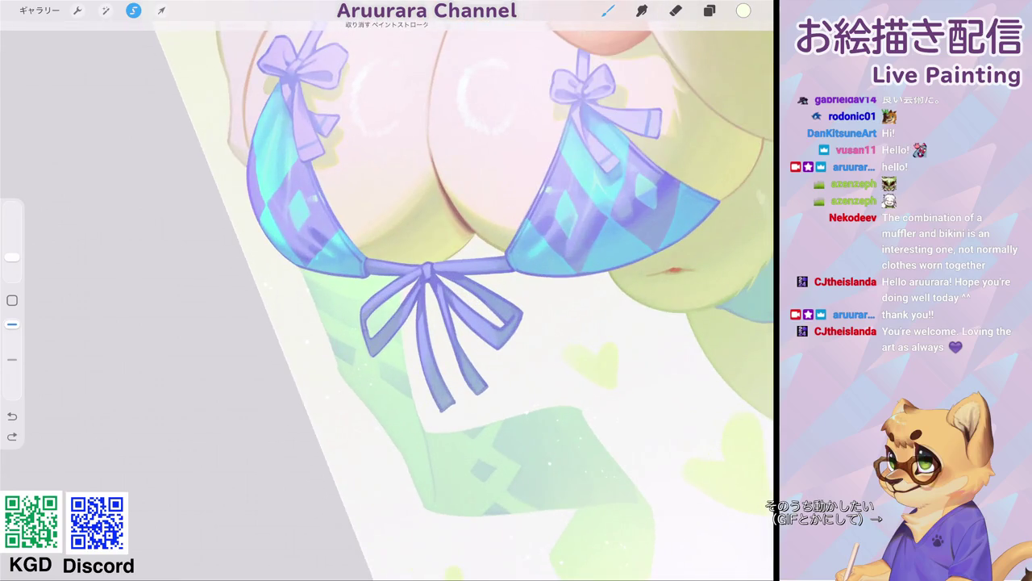
{"action": "left_click_drag", "start_coordinate": [12, 257], "coordinate": [12, 253]}
{"action": "left_click_drag", "start_coordinate": [414, 254], "coordinate": [519, 242]}
{"action": "mouse_move", "coordinate": [468, 266]}
{"action": "left_mouse_down"}
{"action": "mouse_move", "coordinate": [372, 302]}
{"action": "mouse_move", "coordinate": [521, 259]}
{"action": "mouse_move", "coordinate": [486, 278]}
{"action": "left_mouse_up"}
{"action": "scroll", "coordinate": [516, 225], "scroll_direction": "down", "scroll_amount": 5}
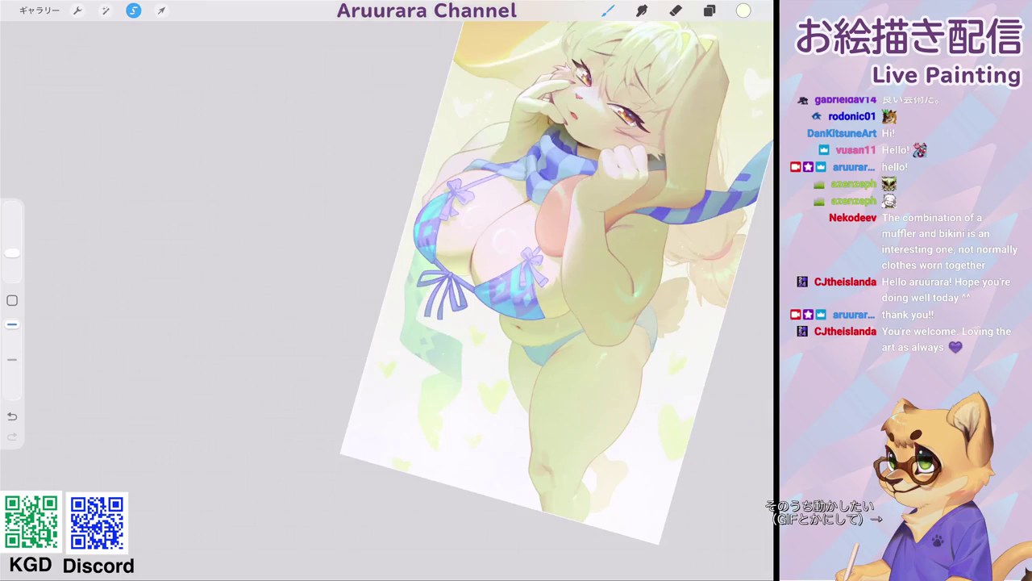
{"action": "left_click_drag", "start_coordinate": [519, 228], "coordinate": [471, 224]}
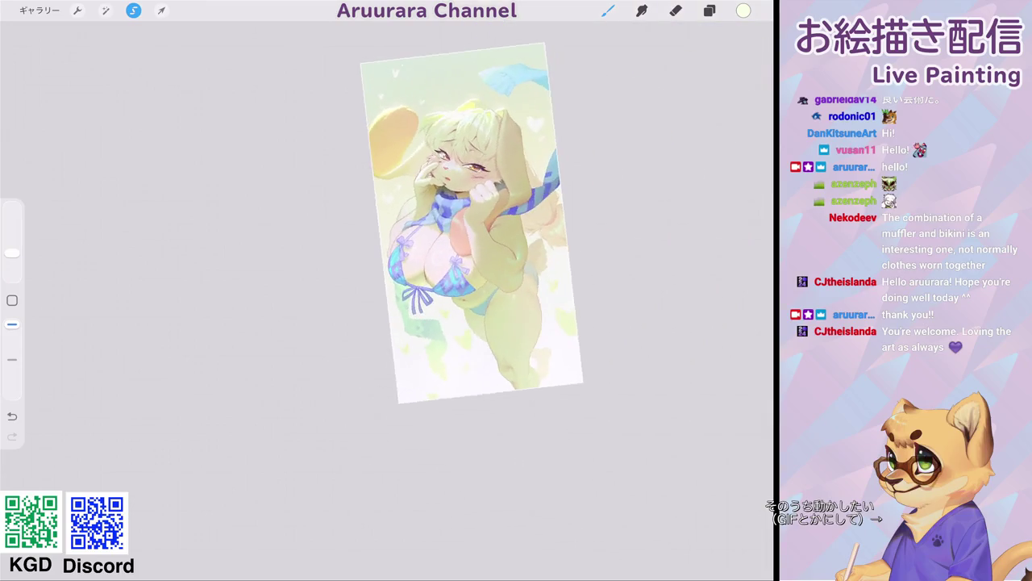
{"action": "scroll", "coordinate": [479, 299], "scroll_direction": "up", "scroll_amount": 5}
{"action": "key", "text": "ctrl+z"}
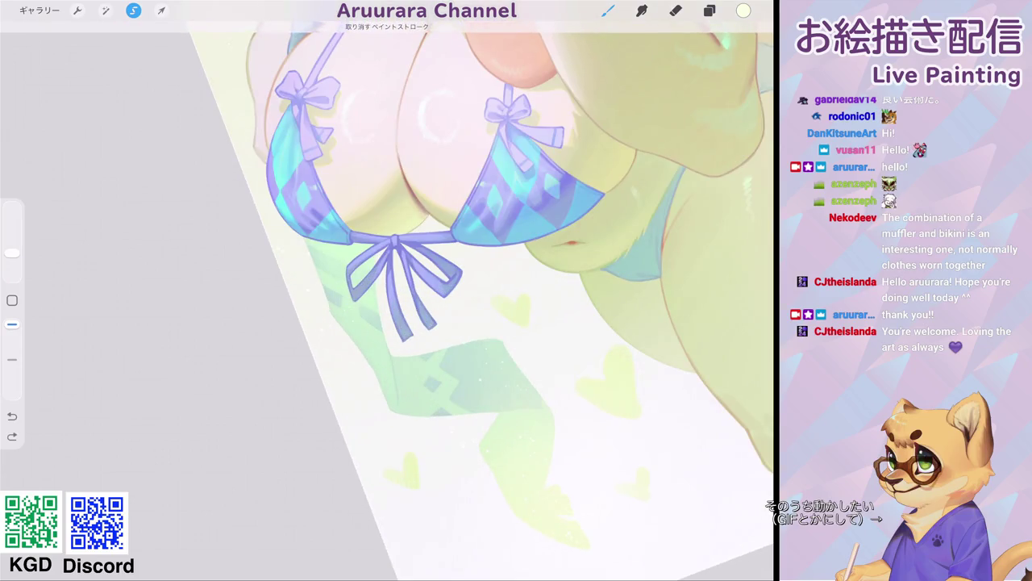
{"action": "left_click_drag", "start_coordinate": [334, 269], "coordinate": [423, 256]}
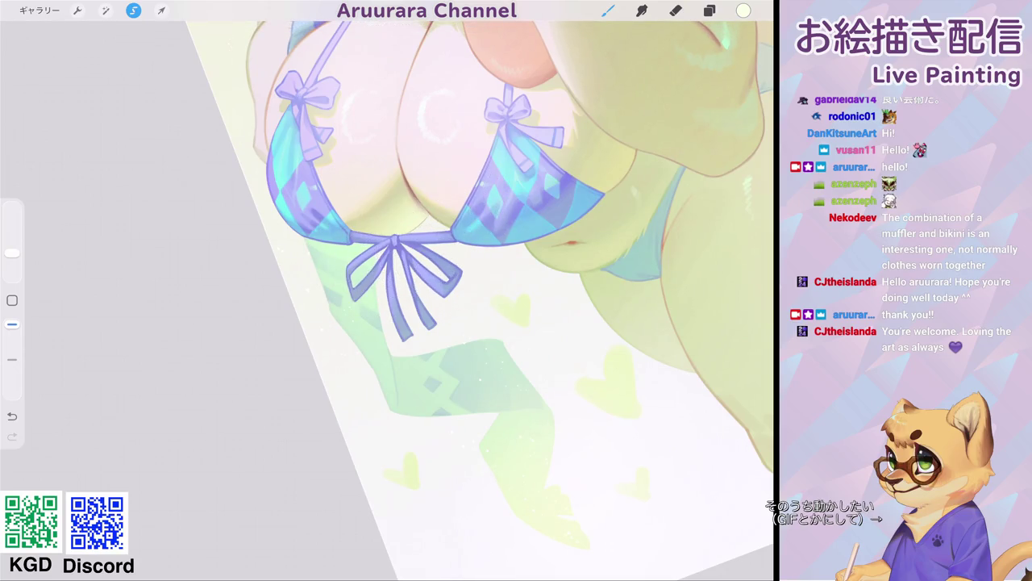
{"action": "scroll", "coordinate": [480, 299], "scroll_direction": "down", "scroll_amount": 5}
{"action": "scroll", "coordinate": [500, 226], "scroll_direction": "up", "scroll_amount": 3}
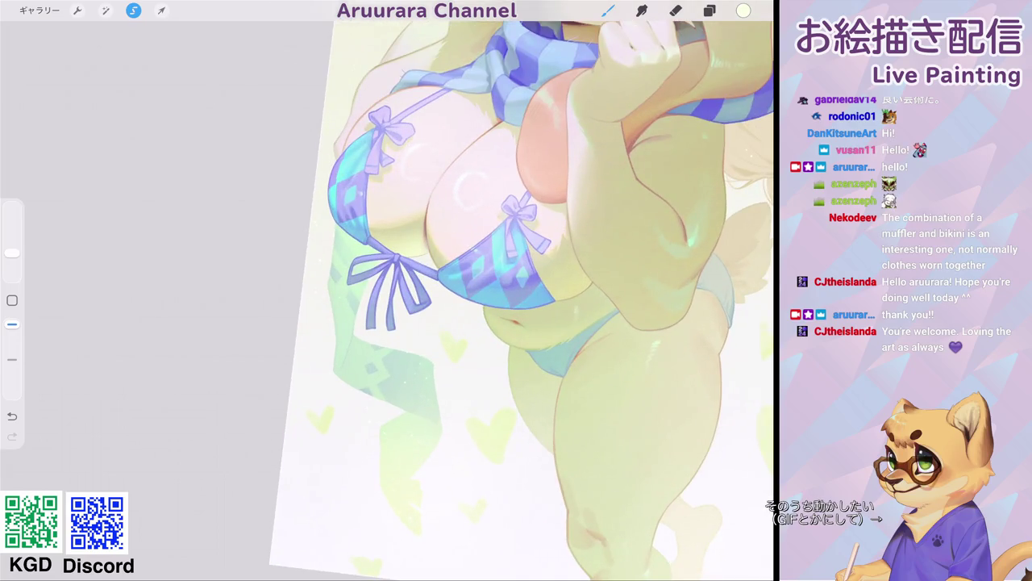
- Lower the highlight layer's opacity to 68%
{"action": "left_click", "coordinate": [710, 10]}
{"action": "left_click", "coordinate": [730, 253]}
{"action": "mouse_move", "coordinate": [726, 294]}
{"action": "left_mouse_down"}
{"action": "mouse_move", "coordinate": [682, 294]}
{"action": "mouse_move", "coordinate": [701, 293]}
{"action": "left_mouse_up"}
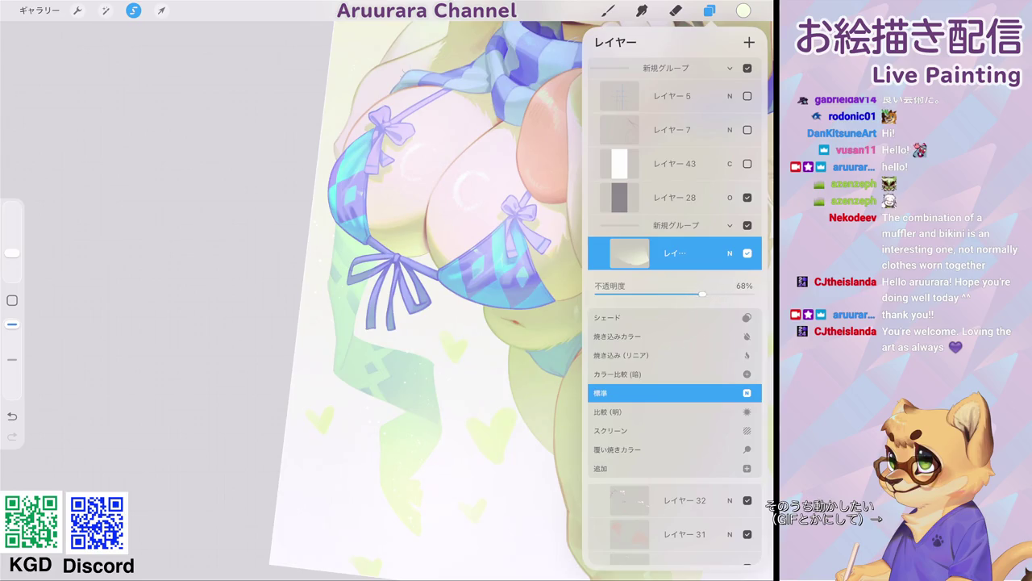
- Switch to a hard brush from the aru_plane brush set
{"action": "left_click", "coordinate": [730, 252]}
{"action": "left_click", "coordinate": [608, 10]}
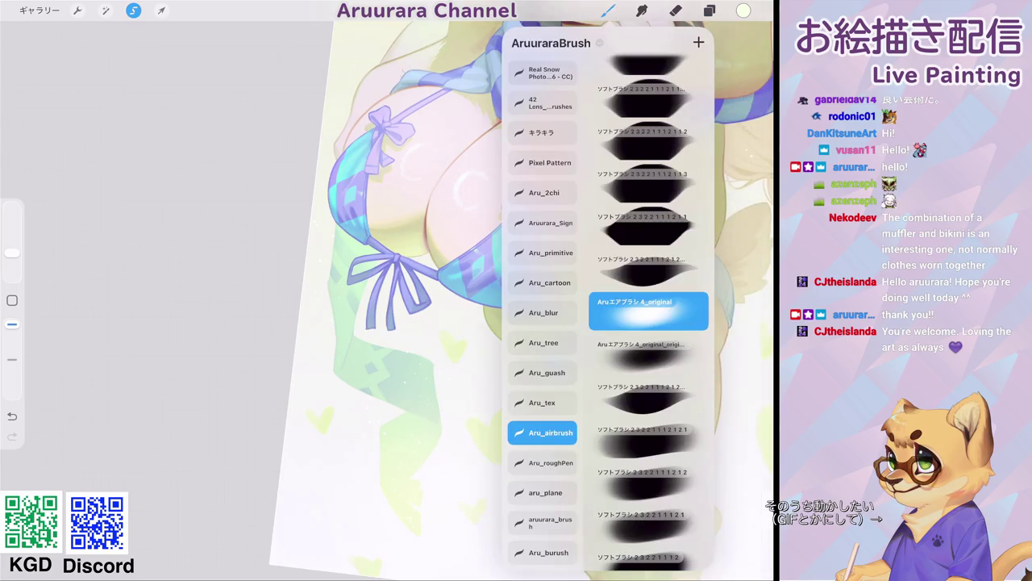
{"action": "left_click", "coordinate": [546, 492]}
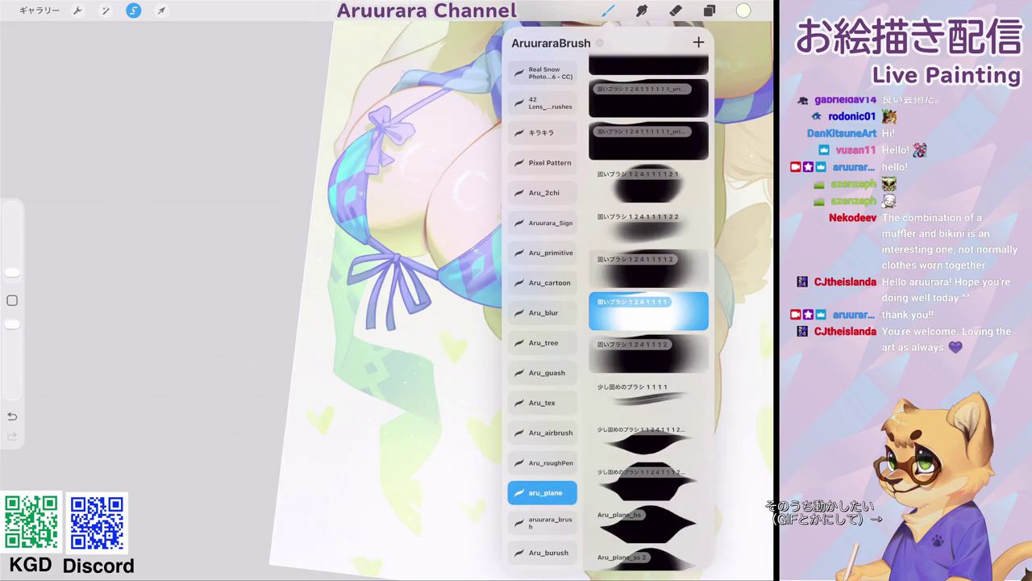
{"action": "left_click", "coordinate": [412, 257]}
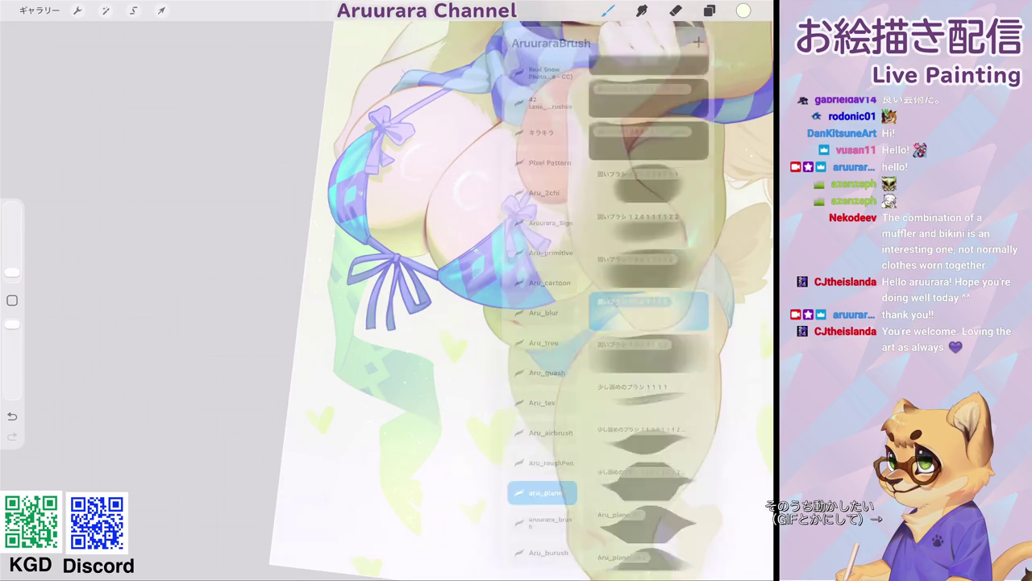
{"action": "scroll", "coordinate": [413, 257], "scroll_direction": "up", "scroll_amount": 5}
- Draw a thin dark red line along the fabric edge and blend it with pale tan
{"action": "left_click_drag", "start_coordinate": [412, 256], "coordinate": [492, 241]}
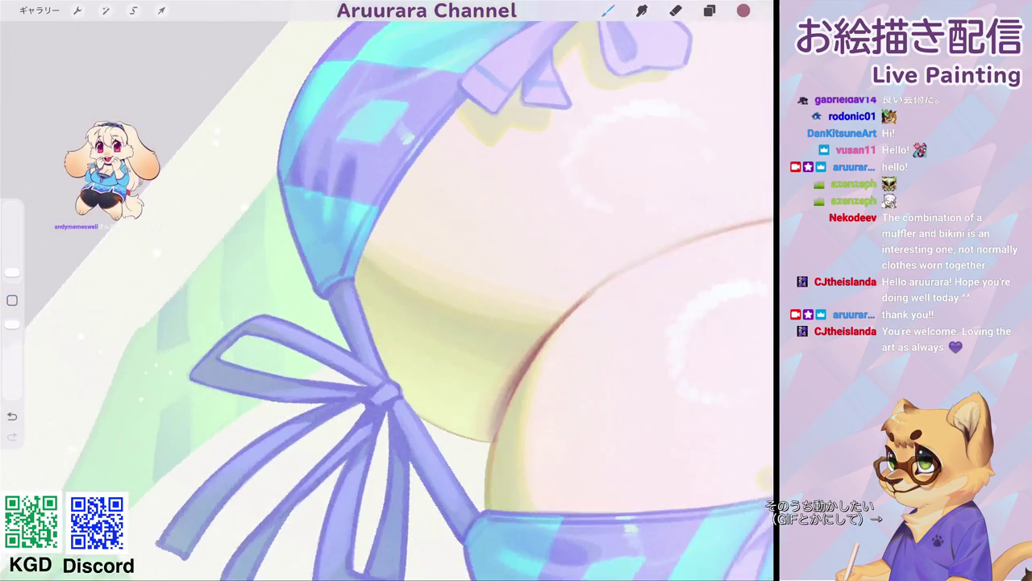
{"action": "scroll", "coordinate": [402, 195], "scroll_direction": "up", "scroll_amount": 5}
{"action": "left_click", "coordinate": [12, 275]}
{"action": "mouse_move", "coordinate": [405, 188]}
{"action": "left_mouse_down"}
{"action": "mouse_move", "coordinate": [349, 274]}
{"action": "mouse_move", "coordinate": [352, 289]}
{"action": "mouse_move", "coordinate": [360, 253]}
{"action": "left_mouse_up"}
{"action": "left_click", "coordinate": [12, 300]}
{"action": "left_click", "coordinate": [347, 258]}
{"action": "mouse_move", "coordinate": [349, 313]}
{"action": "left_mouse_down"}
{"action": "mouse_move", "coordinate": [368, 240]}
{"action": "mouse_move", "coordinate": [358, 303]}
{"action": "left_mouse_up"}
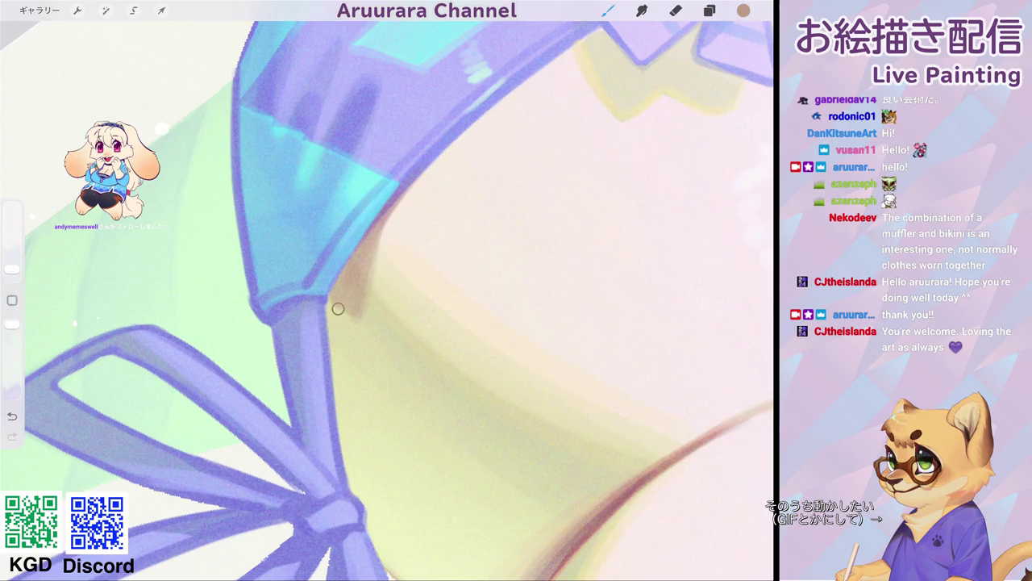
- Enlarge the brush and paint yellow shading beside the bikini strap
{"action": "left_click_drag", "start_coordinate": [12, 269], "coordinate": [12, 263]}
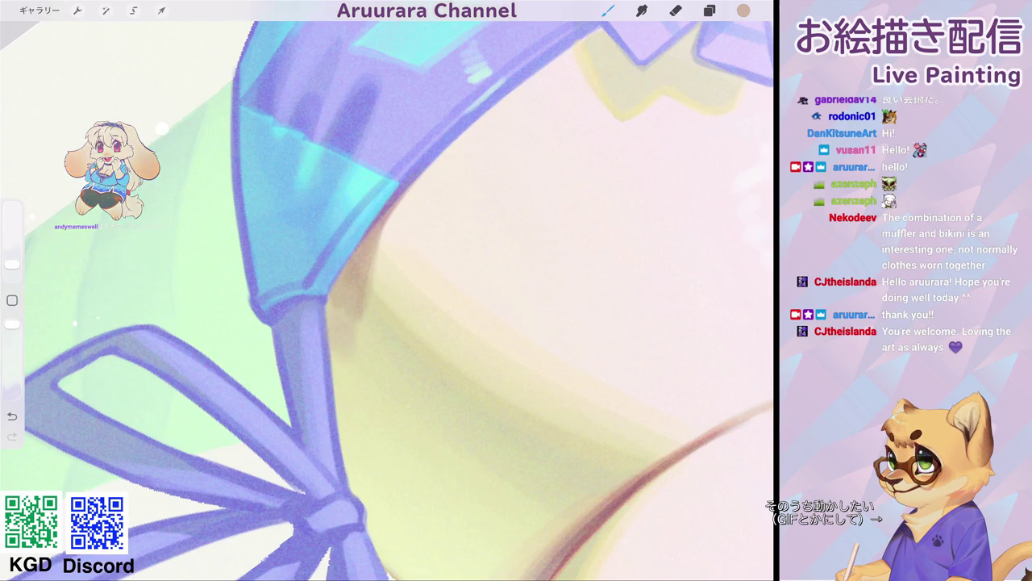
{"action": "scroll", "coordinate": [387, 298], "scroll_direction": "down", "scroll_amount": 5}
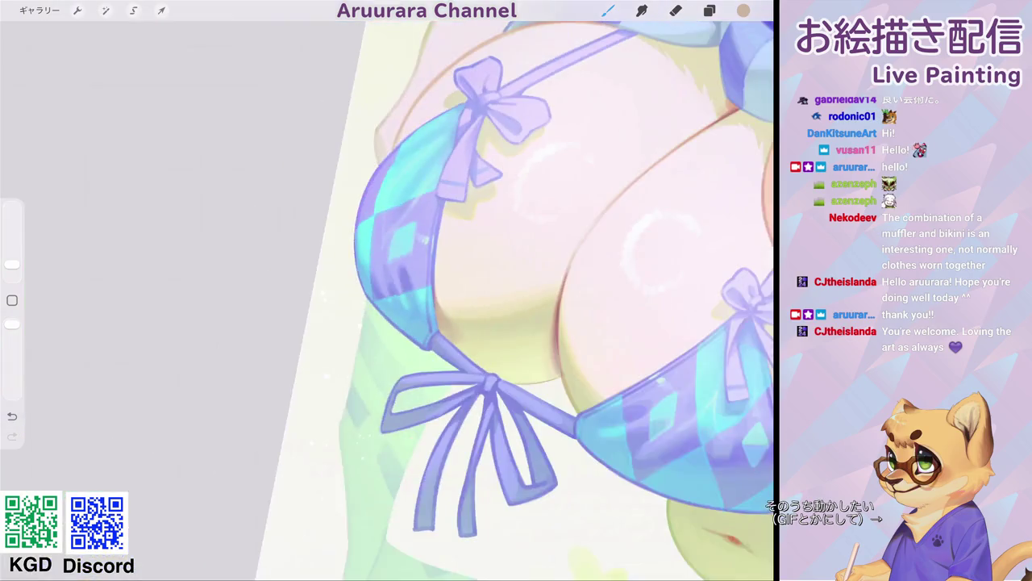
{"action": "scroll", "coordinate": [564, 298], "scroll_direction": "down", "scroll_amount": 5}
{"action": "scroll", "coordinate": [436, 307], "scroll_direction": "up", "scroll_amount": 5}
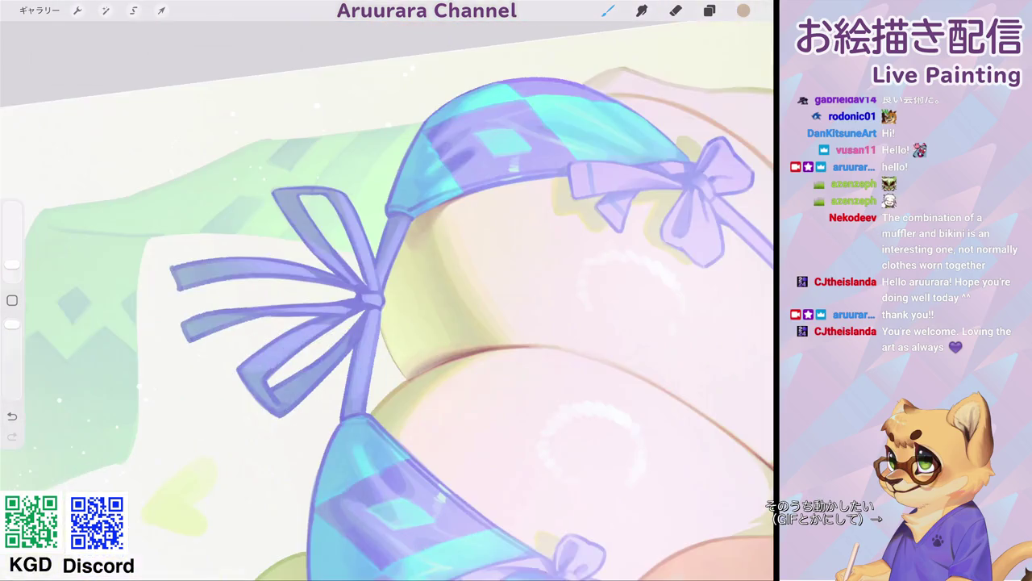
{"action": "mouse_move", "coordinate": [366, 336]}
{"action": "left_mouse_down"}
{"action": "mouse_move", "coordinate": [415, 224]}
{"action": "mouse_move", "coordinate": [408, 256]}
{"action": "left_mouse_up"}
{"action": "left_click", "coordinate": [400, 262]}
{"action": "scroll", "coordinate": [387, 301], "scroll_direction": "down", "scroll_amount": 5}
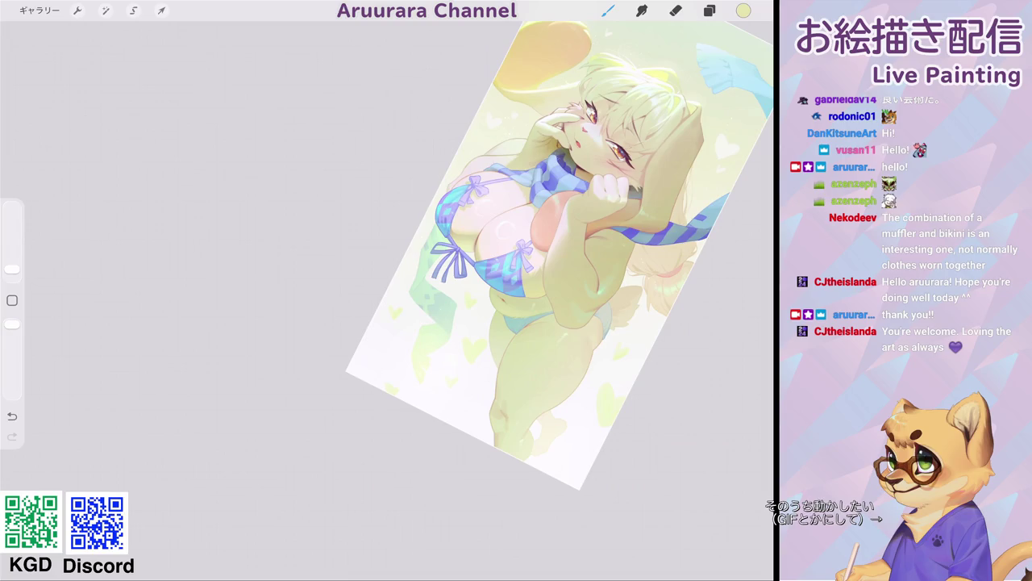
- Sample the crease and pale tan skin colours and smooth the jagged yellow edge
{"action": "scroll", "coordinate": [476, 250], "scroll_direction": "up", "scroll_amount": 2}
{"action": "scroll", "coordinate": [476, 250], "scroll_direction": "up", "scroll_amount": 2}
{"action": "scroll", "coordinate": [475, 250], "scroll_direction": "up", "scroll_amount": 1}
{"action": "left_click", "coordinate": [479, 365]}
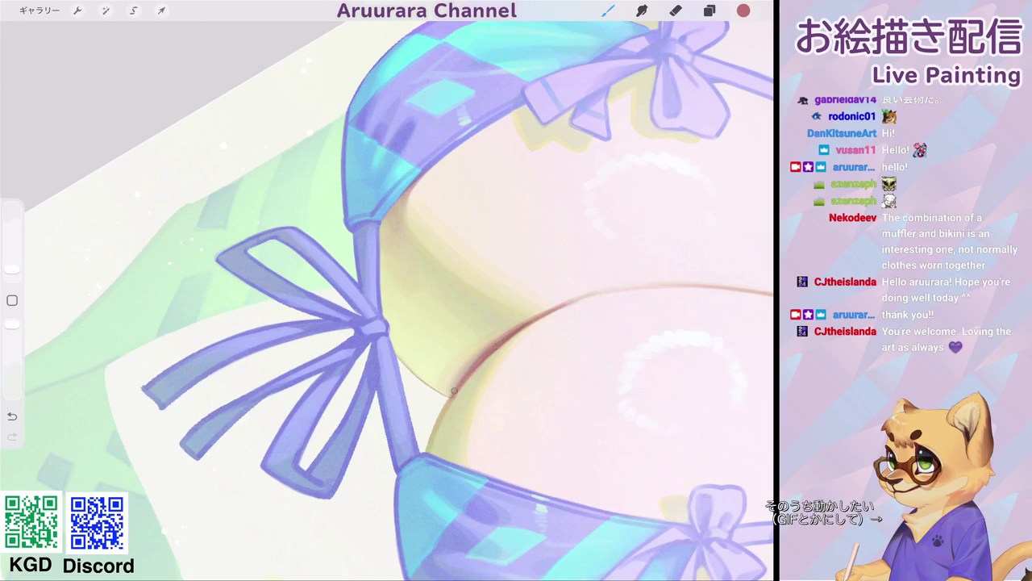
{"action": "scroll", "coordinate": [387, 298], "scroll_direction": "down", "scroll_amount": 5}
{"action": "scroll", "coordinate": [387, 298], "scroll_direction": "up", "scroll_amount": 2}
{"action": "scroll", "coordinate": [388, 298], "scroll_direction": "up", "scroll_amount": 3}
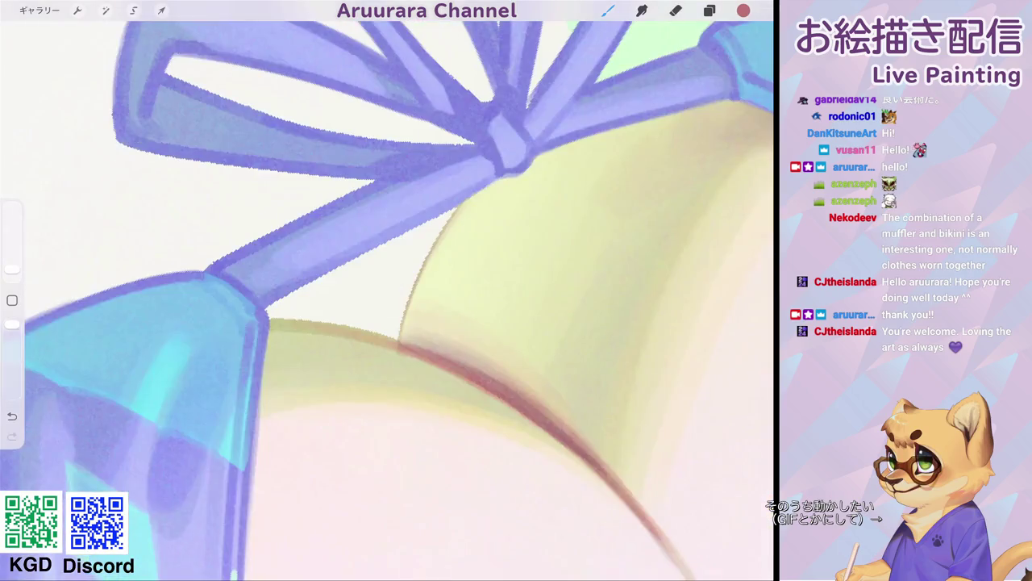
{"action": "left_click", "coordinate": [504, 336]}
{"action": "mouse_move", "coordinate": [468, 196]}
{"action": "left_mouse_down"}
{"action": "mouse_move", "coordinate": [410, 288]}
{"action": "mouse_move", "coordinate": [403, 339]}
{"action": "left_mouse_up"}
- Sample the deeper rose-red crease line colour again
{"action": "scroll", "coordinate": [387, 290], "scroll_direction": "down", "scroll_amount": 5}
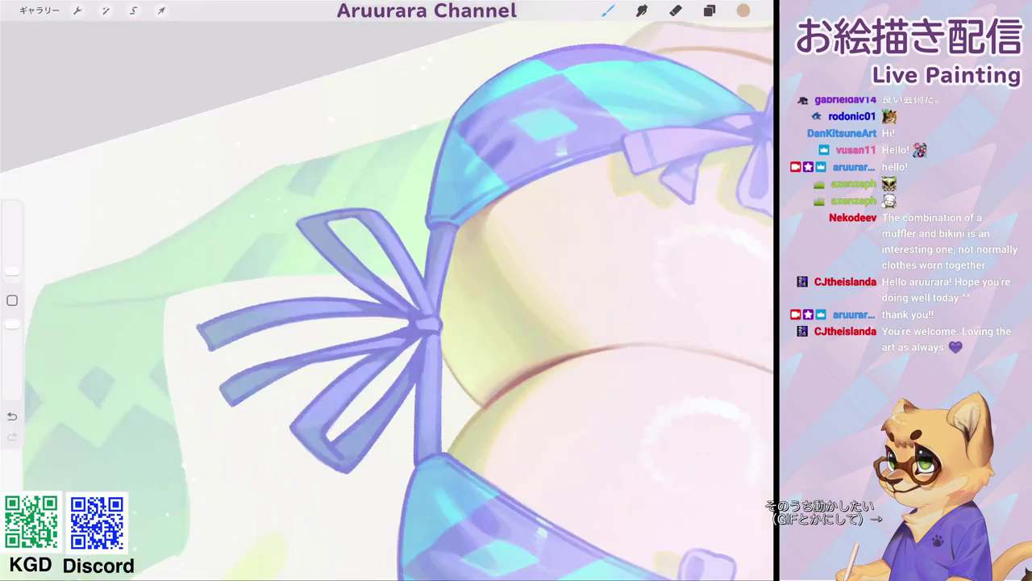
{"action": "scroll", "coordinate": [476, 298], "scroll_direction": "down", "scroll_amount": 3}
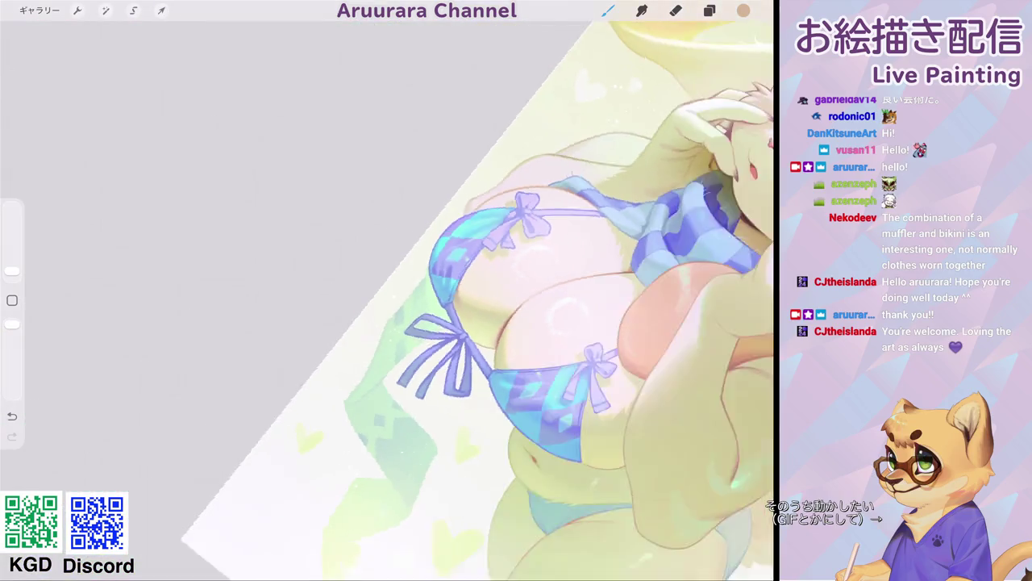
{"action": "scroll", "coordinate": [476, 299], "scroll_direction": "down", "scroll_amount": 2}
{"action": "scroll", "coordinate": [452, 306], "scroll_direction": "up", "scroll_amount": 5}
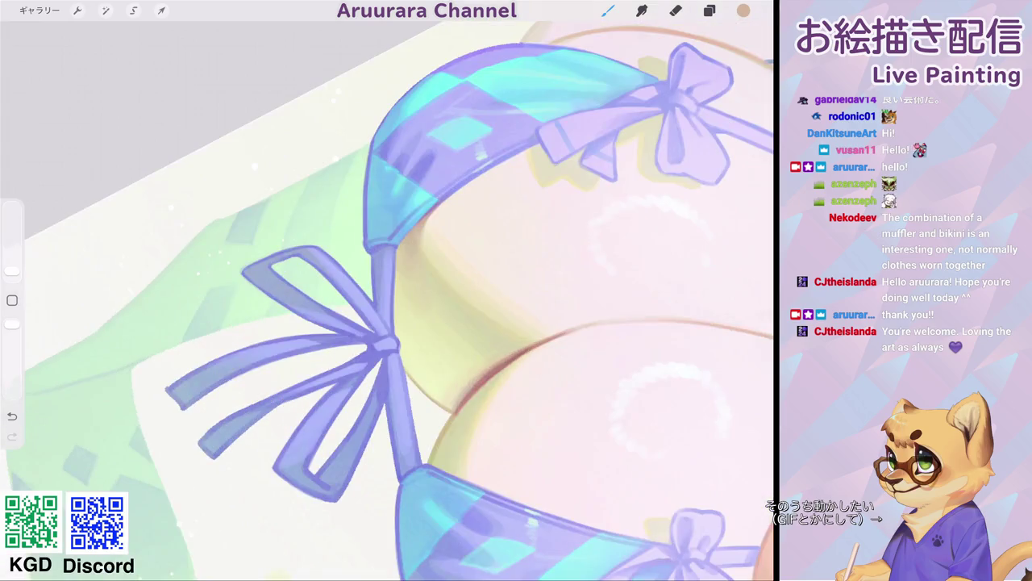
{"action": "left_click", "coordinate": [499, 368]}
{"action": "scroll", "coordinate": [387, 299], "scroll_direction": "down", "scroll_amount": 10}
{"action": "scroll", "coordinate": [452, 258], "scroll_direction": "down", "scroll_amount": 3}
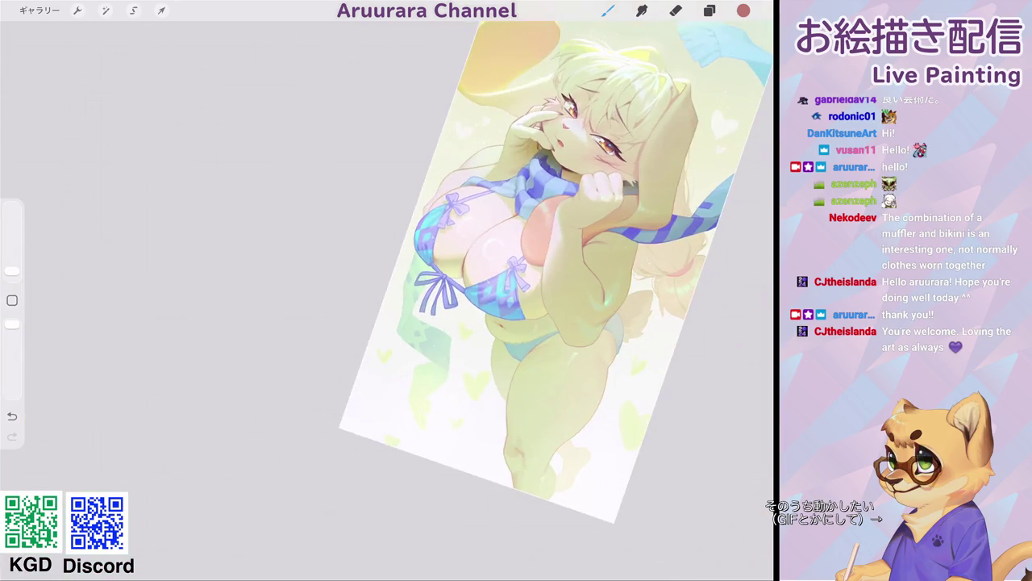
- Eyedrop white from the artwork and enlarge the brush for highlights
{"action": "scroll", "coordinate": [482, 242], "scroll_direction": "down", "scroll_amount": 3}
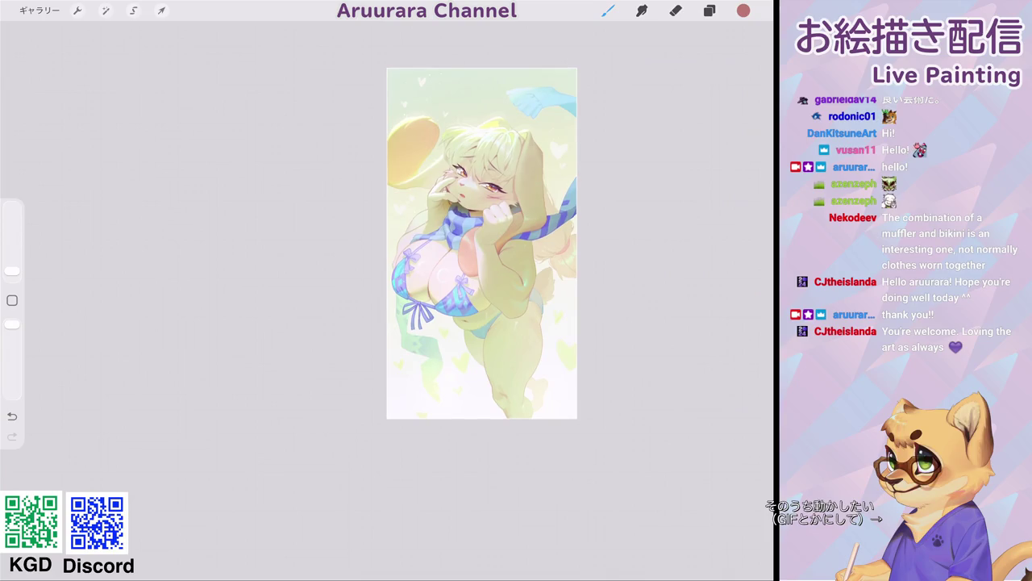
{"action": "scroll", "coordinate": [452, 266], "scroll_direction": "up", "scroll_amount": 5}
{"action": "scroll", "coordinate": [452, 266], "scroll_direction": "up", "scroll_amount": 5}
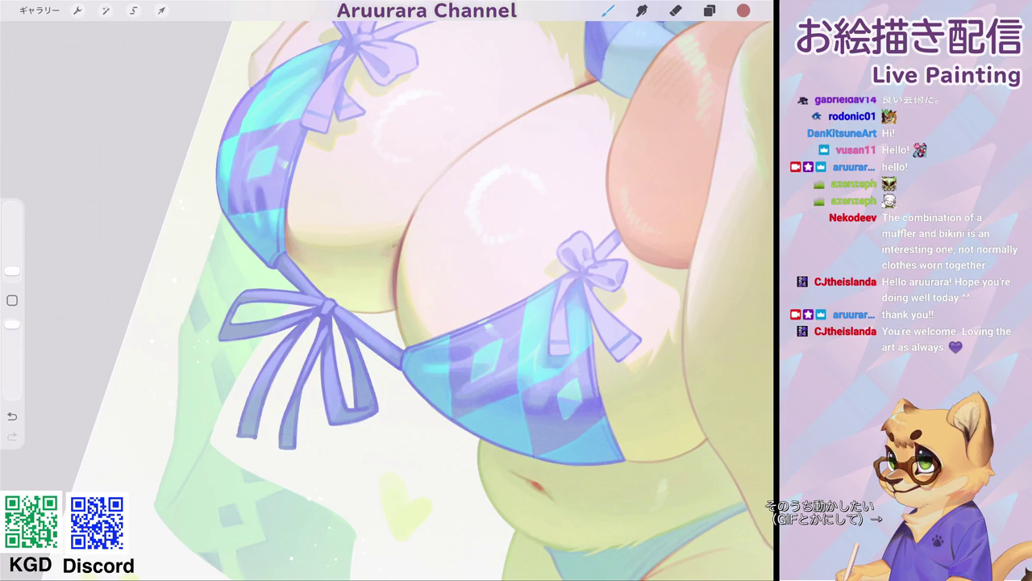
{"action": "scroll", "coordinate": [524, 242], "scroll_direction": "down", "scroll_amount": 5}
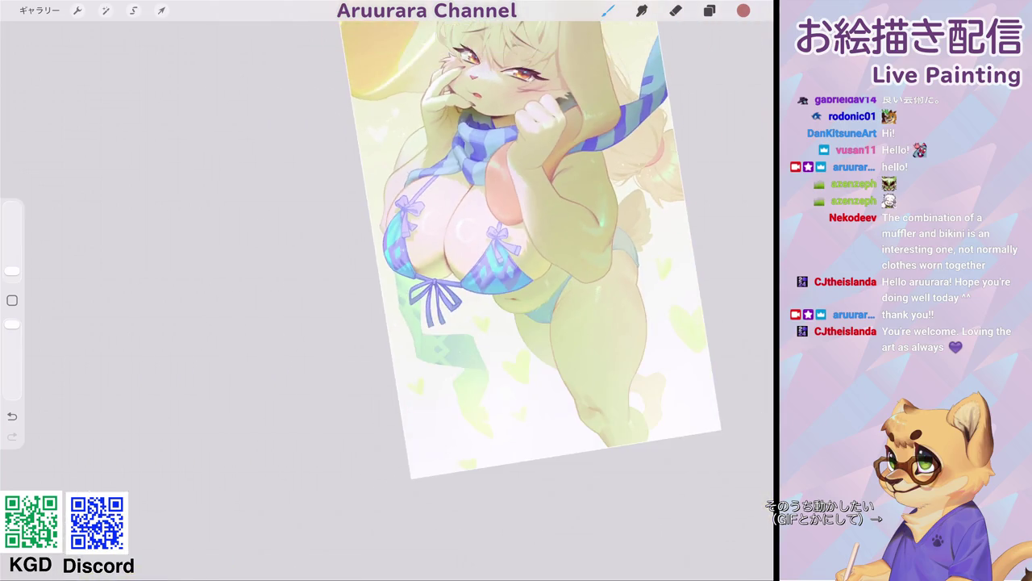
{"action": "scroll", "coordinate": [484, 242], "scroll_direction": "up", "scroll_amount": 5}
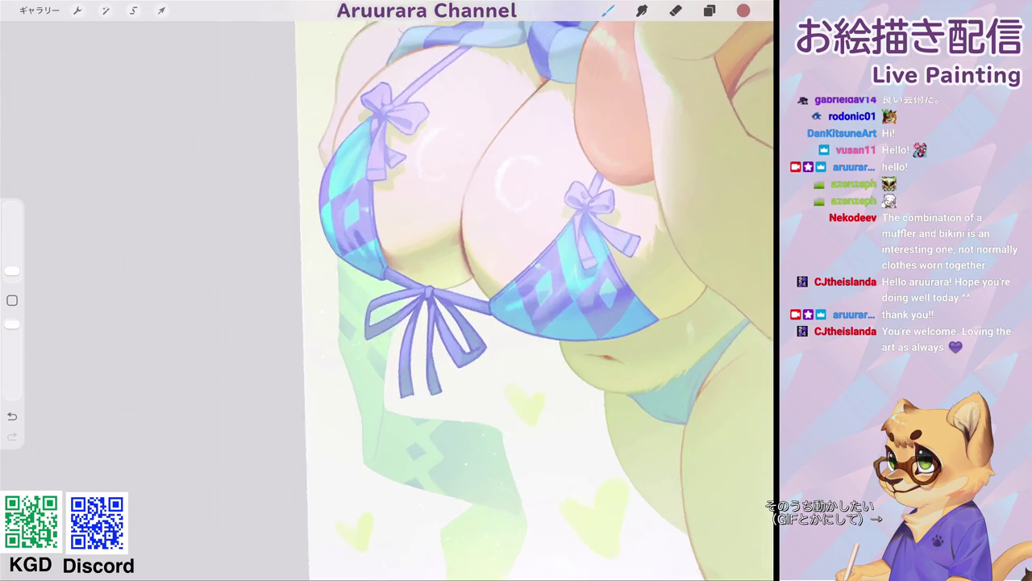
{"action": "scroll", "coordinate": [484, 242], "scroll_direction": "up", "scroll_amount": 3}
{"action": "left_click", "coordinate": [426, 230]}
{"action": "left_click_drag", "start_coordinate": [12, 270], "coordinate": [12, 251]}
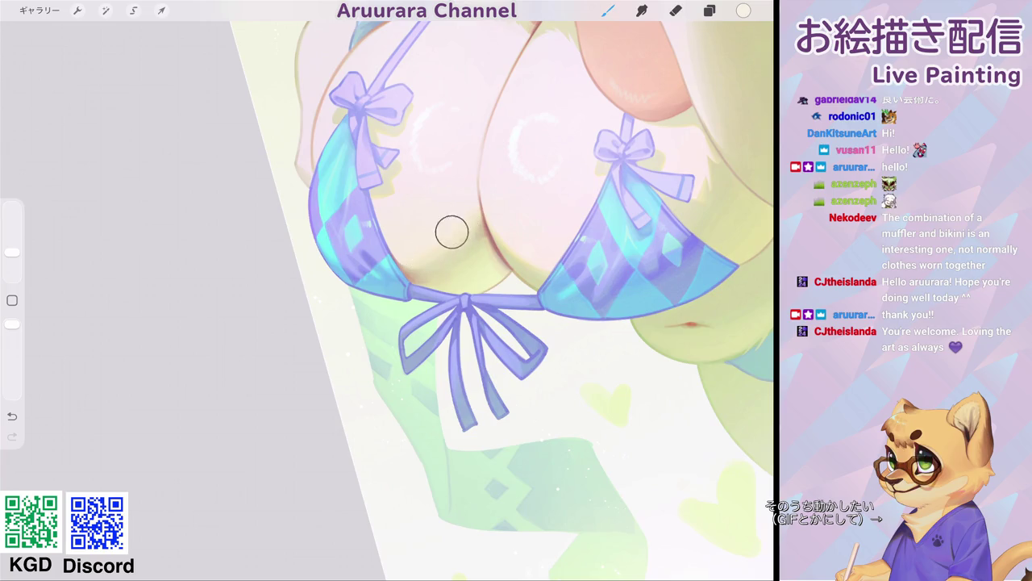
- Sample the pink skin colour from the artwork for adjustment in the Colour panel
{"action": "scroll", "coordinate": [451, 234], "scroll_direction": "down", "scroll_amount": 5}
{"action": "scroll", "coordinate": [483, 266], "scroll_direction": "down", "scroll_amount": 5}
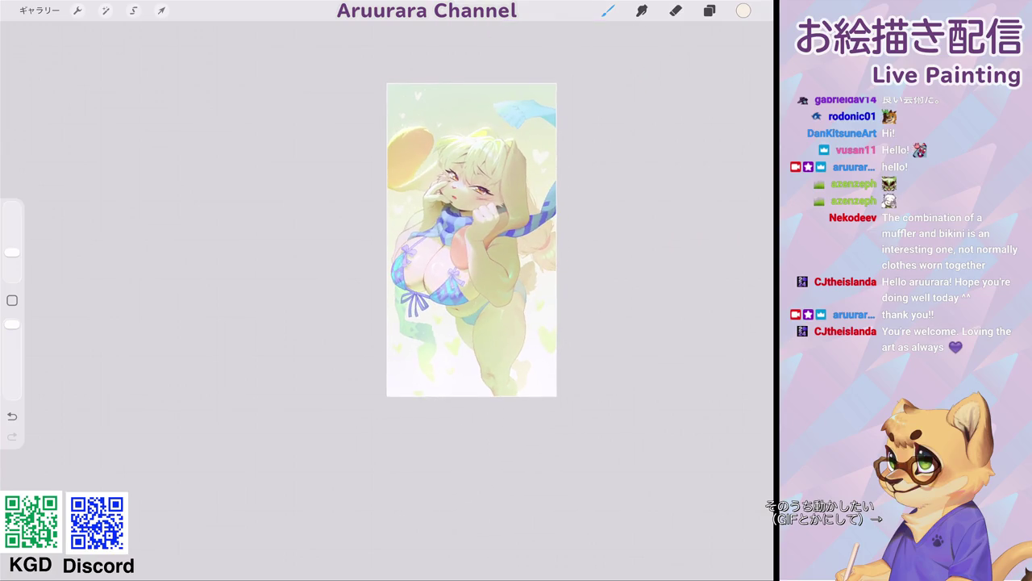
{"action": "scroll", "coordinate": [472, 240], "scroll_direction": "up", "scroll_amount": 5}
{"action": "scroll", "coordinate": [452, 266], "scroll_direction": "up", "scroll_amount": 5}
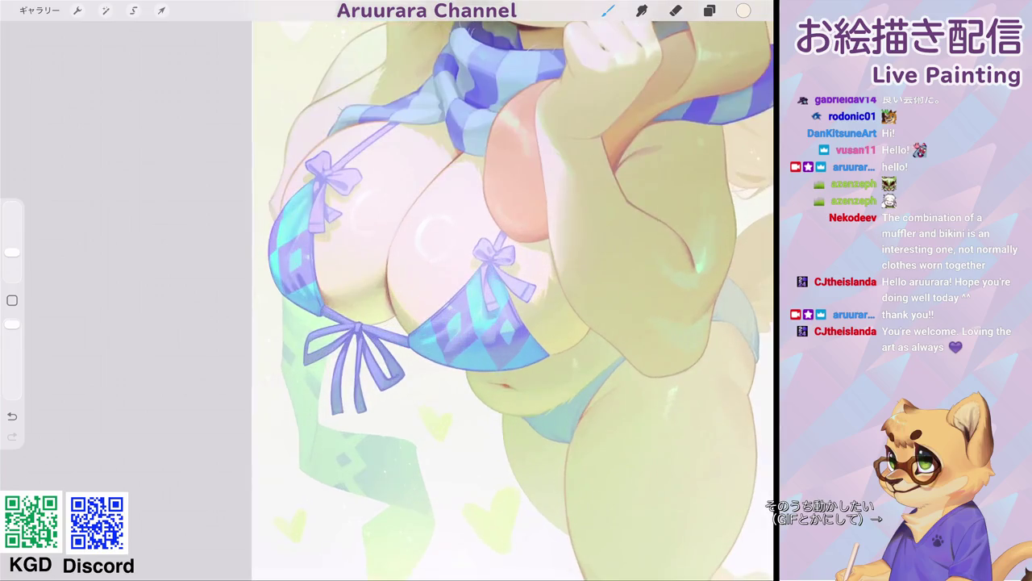
{"action": "scroll", "coordinate": [484, 290], "scroll_direction": "up", "scroll_amount": 2}
{"action": "scroll", "coordinate": [484, 291], "scroll_direction": "up", "scroll_amount": 3}
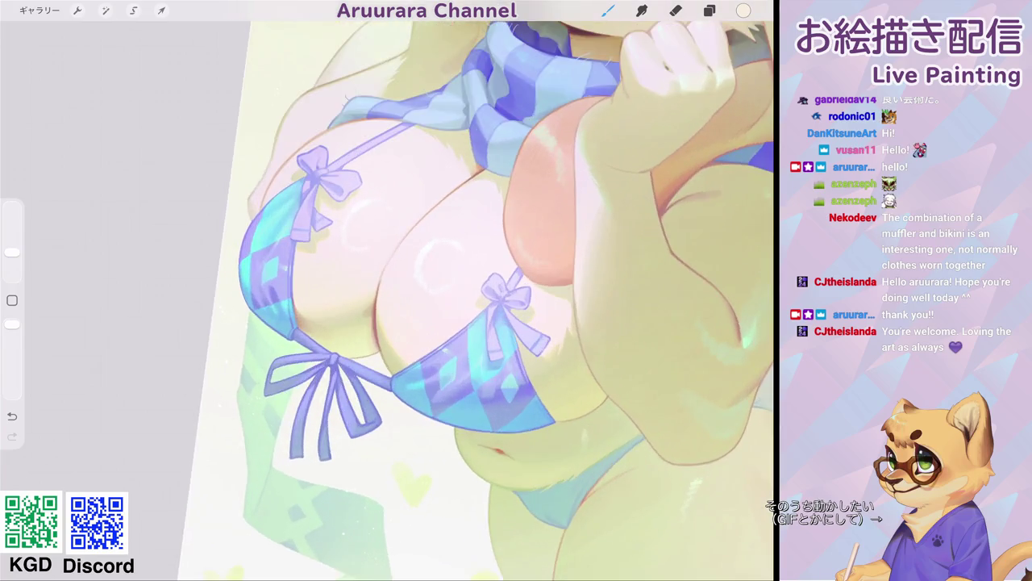
{"action": "scroll", "coordinate": [484, 291], "scroll_direction": "up", "scroll_amount": 3}
{"action": "left_click", "coordinate": [12, 300]}
{"action": "left_click", "coordinate": [457, 205]}
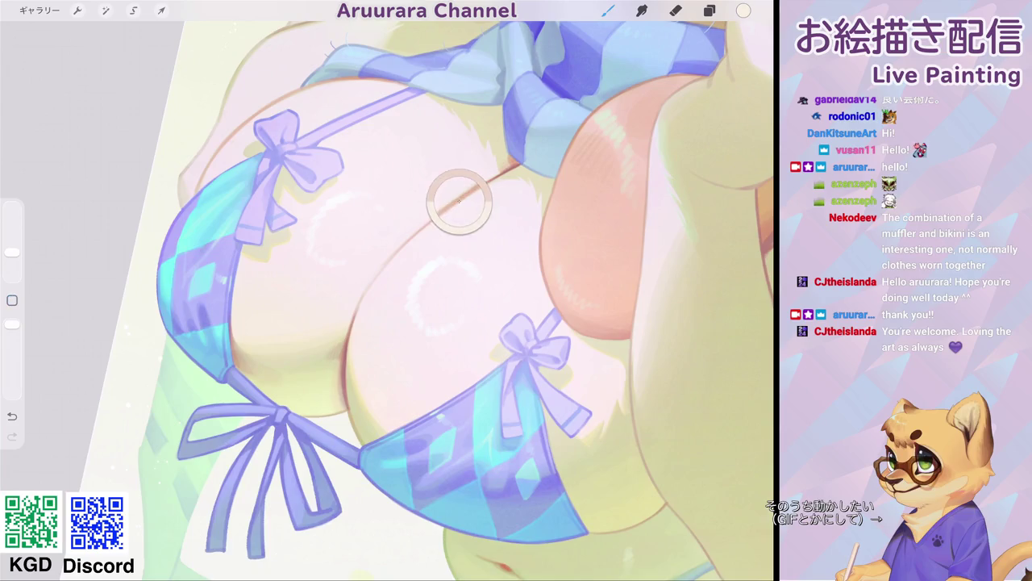
- Raise the sampled skin colour's saturation to pale pink F8D1C6 and shrink the brush
{"action": "left_click", "coordinate": [743, 11]}
{"action": "left_click_drag", "start_coordinate": [626, 98], "coordinate": [654, 97]}
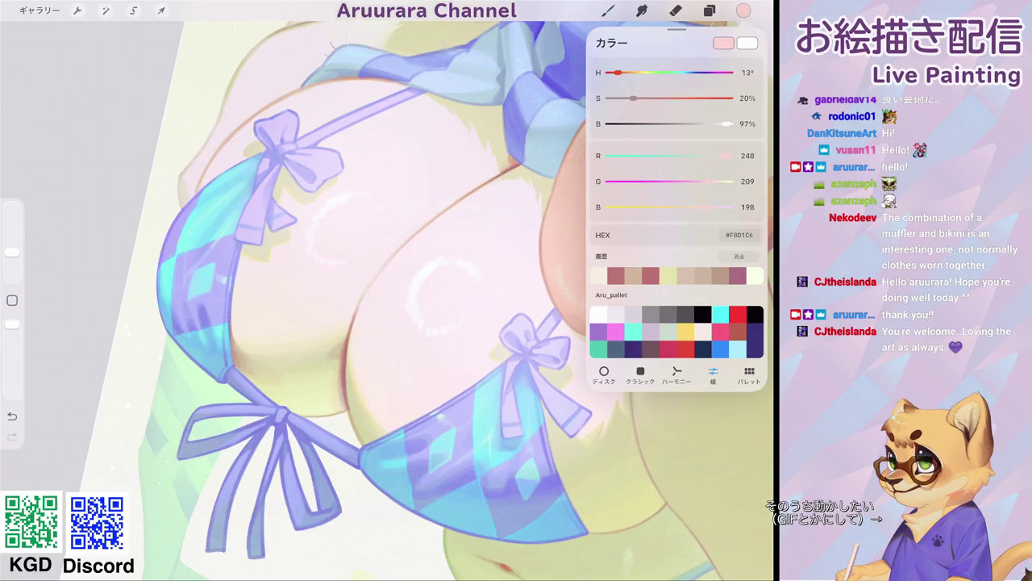
{"action": "left_click", "coordinate": [608, 10]}
{"action": "left_click_drag", "start_coordinate": [13, 252], "coordinate": [12, 266]}
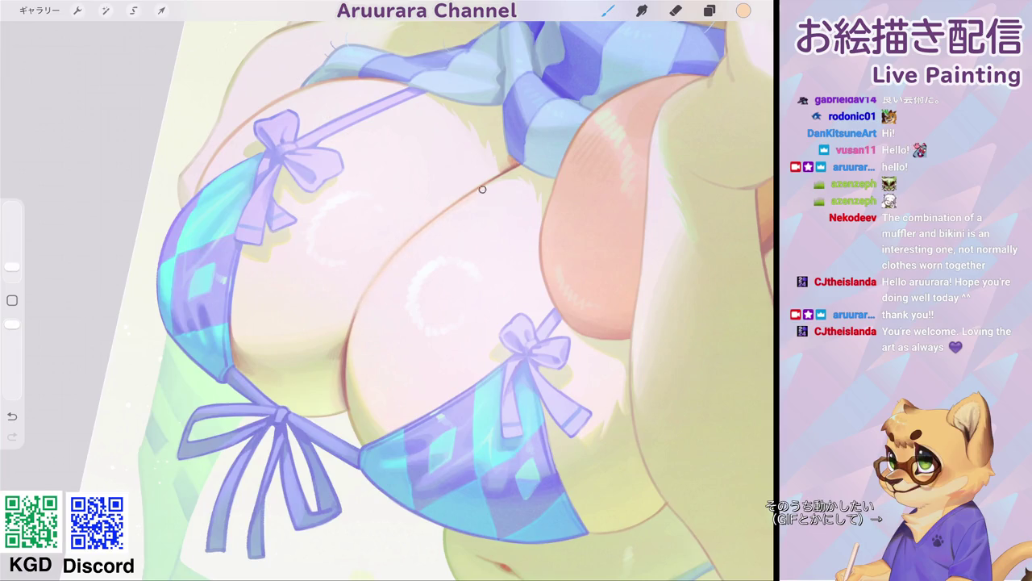
{"action": "scroll", "coordinate": [484, 179], "scroll_direction": "down", "scroll_amount": 5}
{"action": "scroll", "coordinate": [525, 250], "scroll_direction": "down", "scroll_amount": 1}
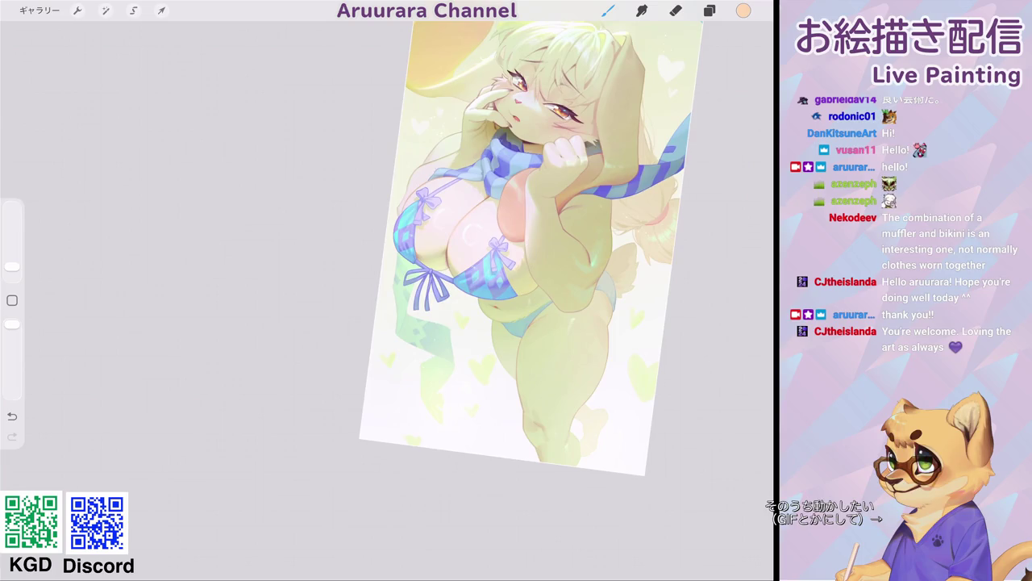
{"action": "scroll", "coordinate": [525, 242], "scroll_direction": "down", "scroll_amount": 1}
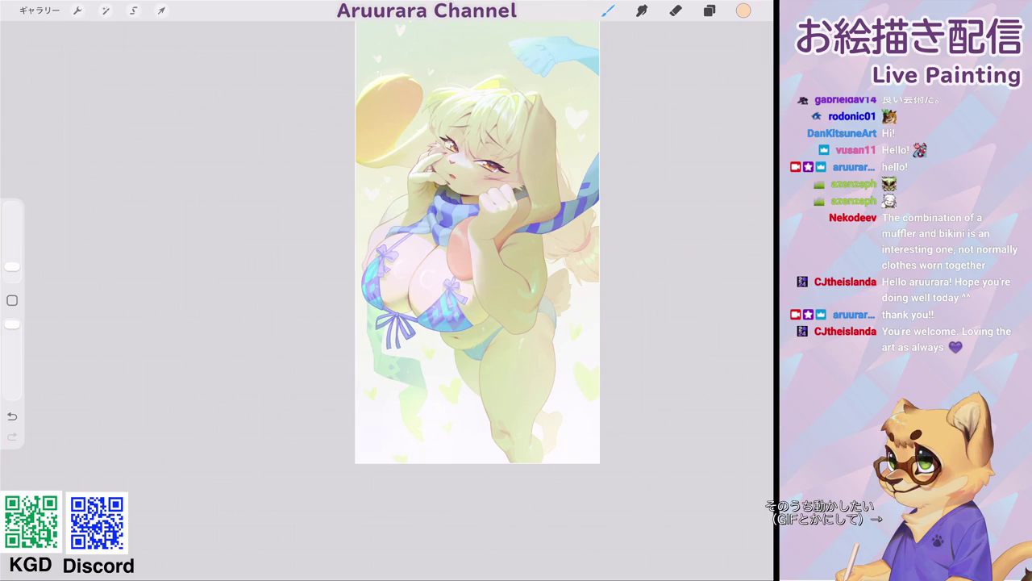
- Make layer レイヤー 33 visible at 51% opacity with Normal blending
{"action": "left_click", "coordinate": [709, 10]}
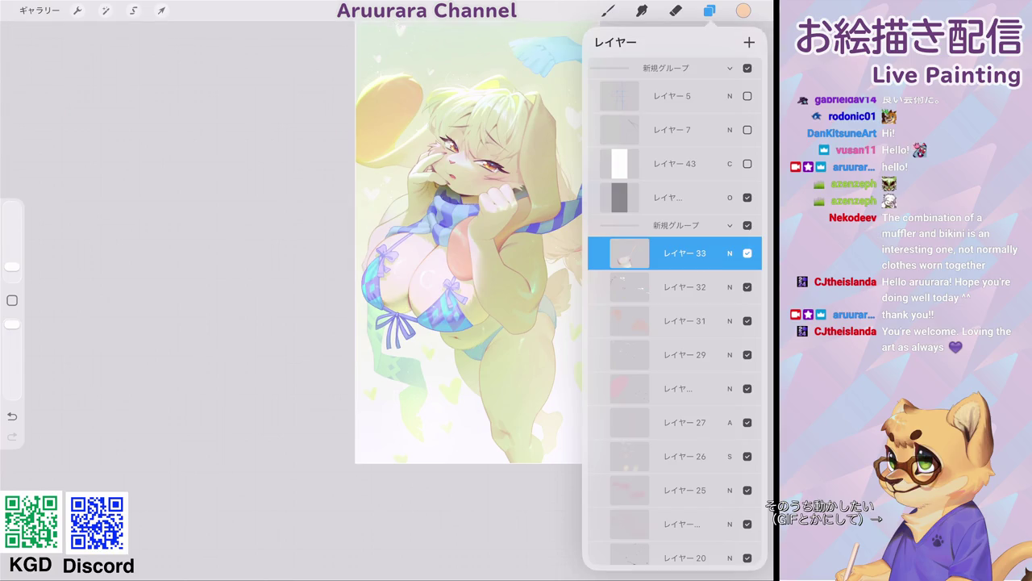
{"action": "left_click", "coordinate": [747, 252]}
{"action": "left_click", "coordinate": [730, 252]}
{"action": "left_click_drag", "start_coordinate": [701, 294], "coordinate": [676, 294]}
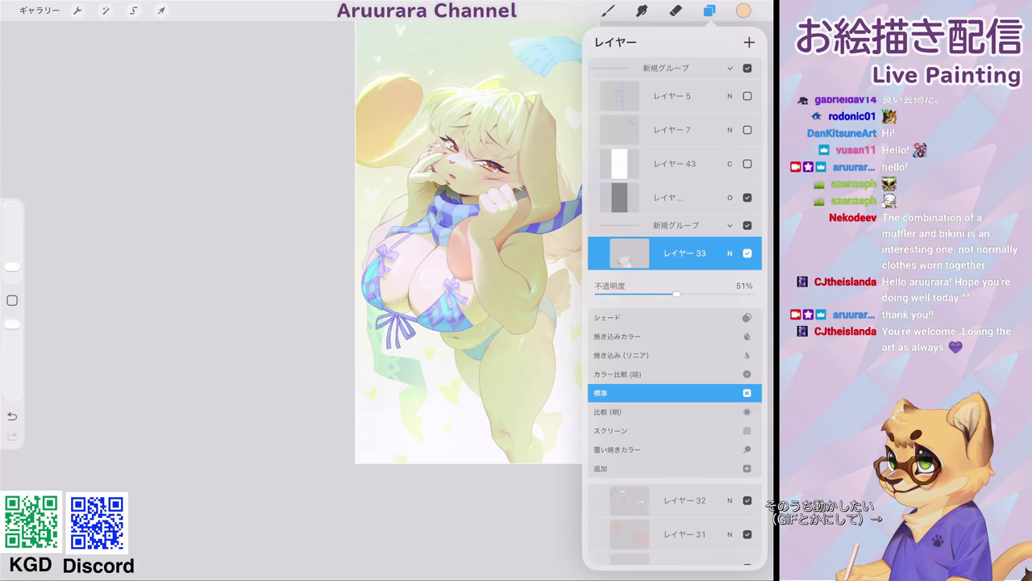
{"action": "left_click", "coordinate": [730, 252]}
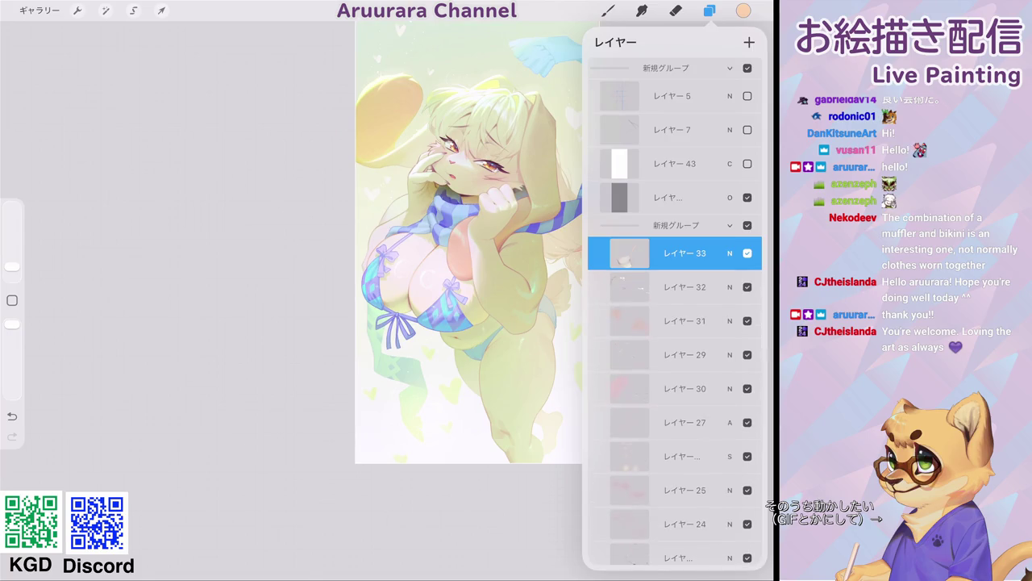
{"action": "left_click", "coordinate": [710, 10]}
{"action": "scroll", "coordinate": [427, 299], "scroll_direction": "up", "scroll_amount": 5}
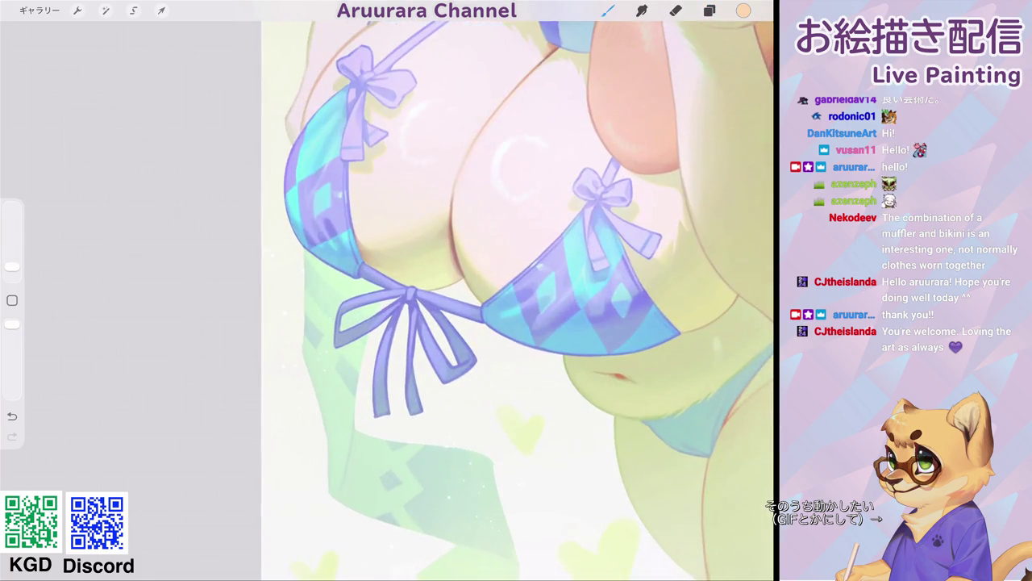
- Sample the pale yellow-green skin tone from the figure's belly as the painting colour
{"action": "scroll", "coordinate": [517, 299], "scroll_direction": "down", "scroll_amount": 5}
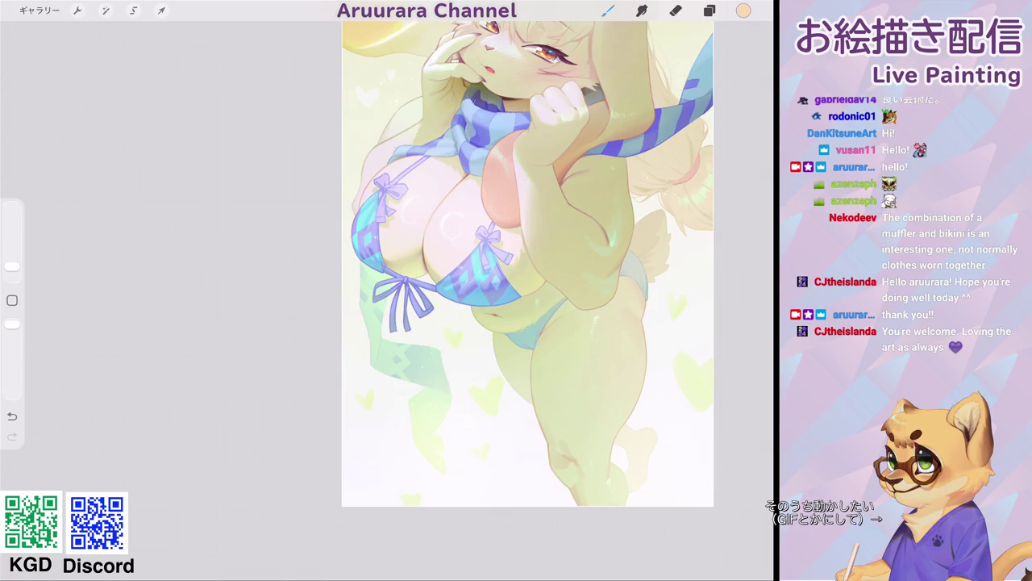
{"action": "scroll", "coordinate": [528, 263], "scroll_direction": "down", "scroll_amount": 3}
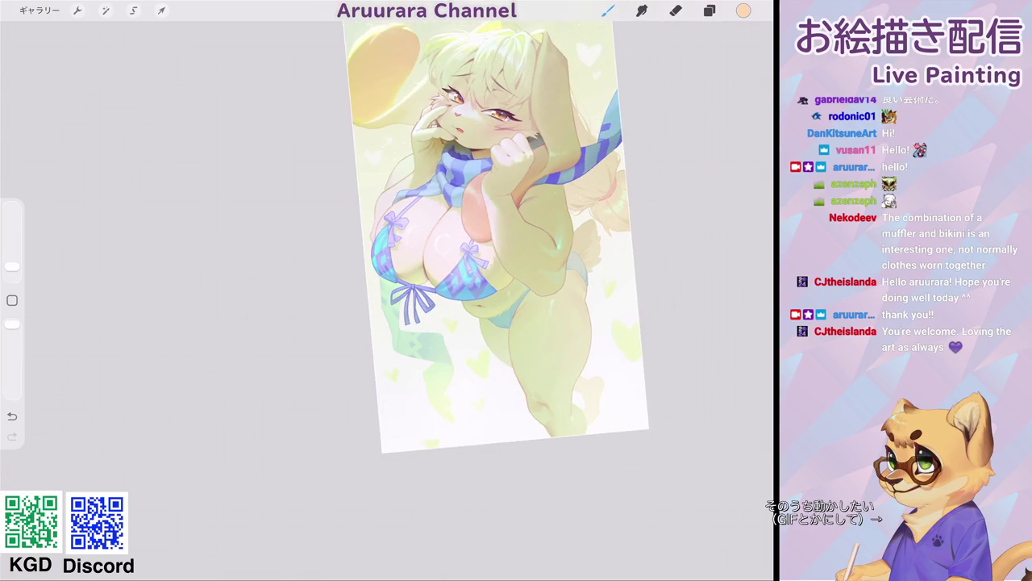
{"action": "scroll", "coordinate": [496, 242], "scroll_direction": "down", "scroll_amount": 2}
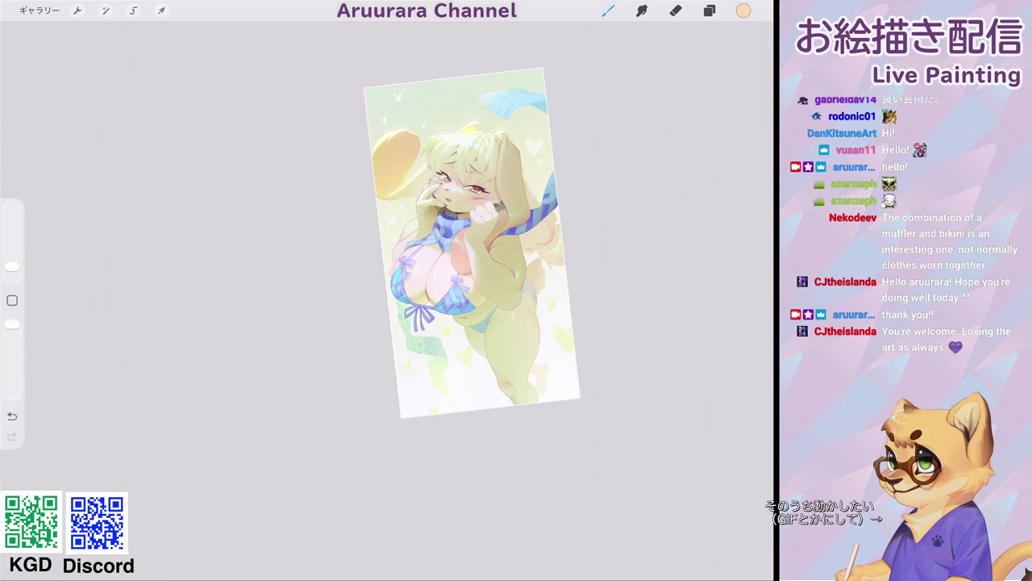
{"action": "scroll", "coordinate": [472, 242], "scroll_direction": "down", "scroll_amount": 2}
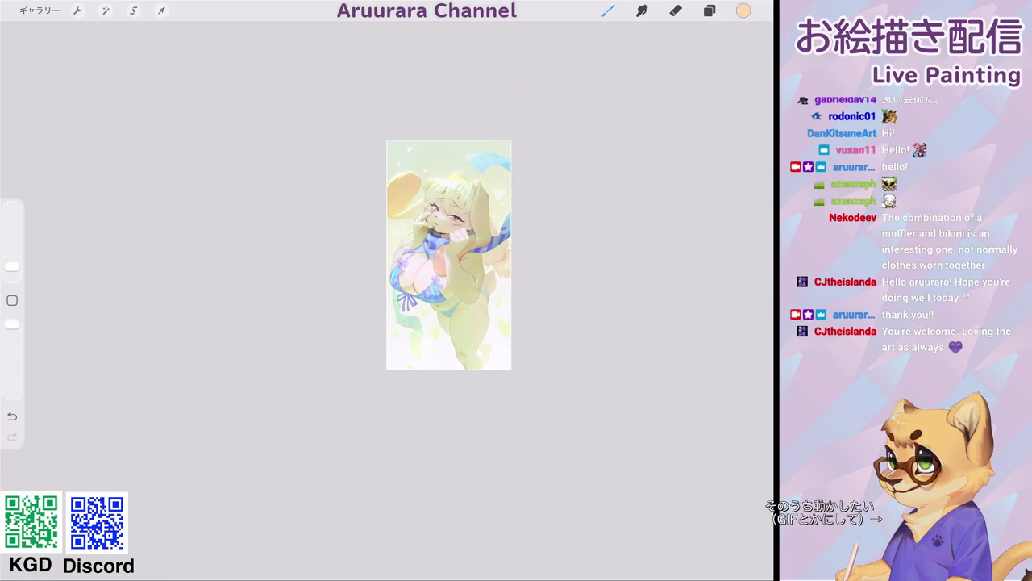
{"action": "scroll", "coordinate": [448, 254], "scroll_direction": "up", "scroll_amount": 2}
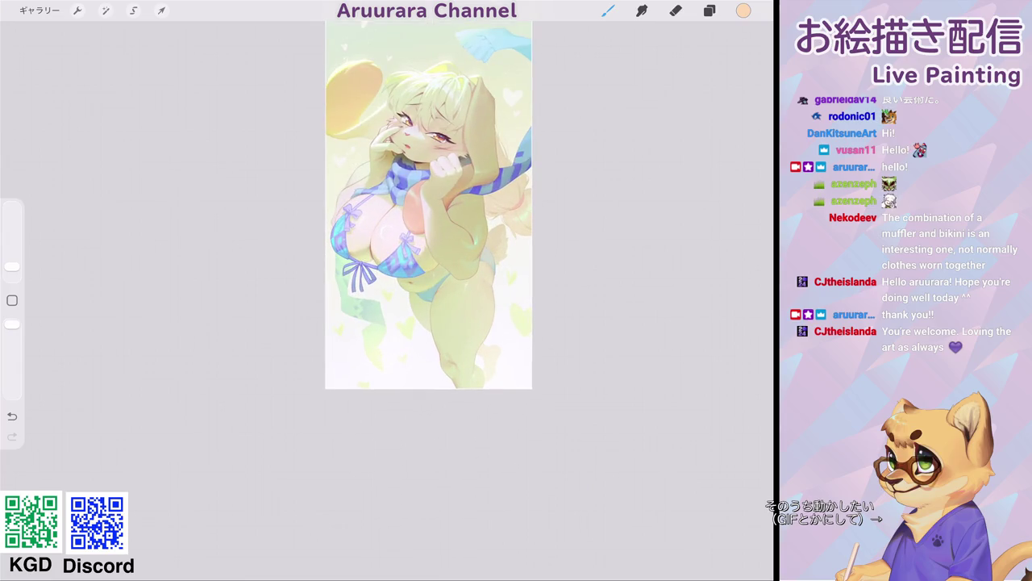
{"action": "scroll", "coordinate": [428, 205], "scroll_direction": "down", "scroll_amount": 1}
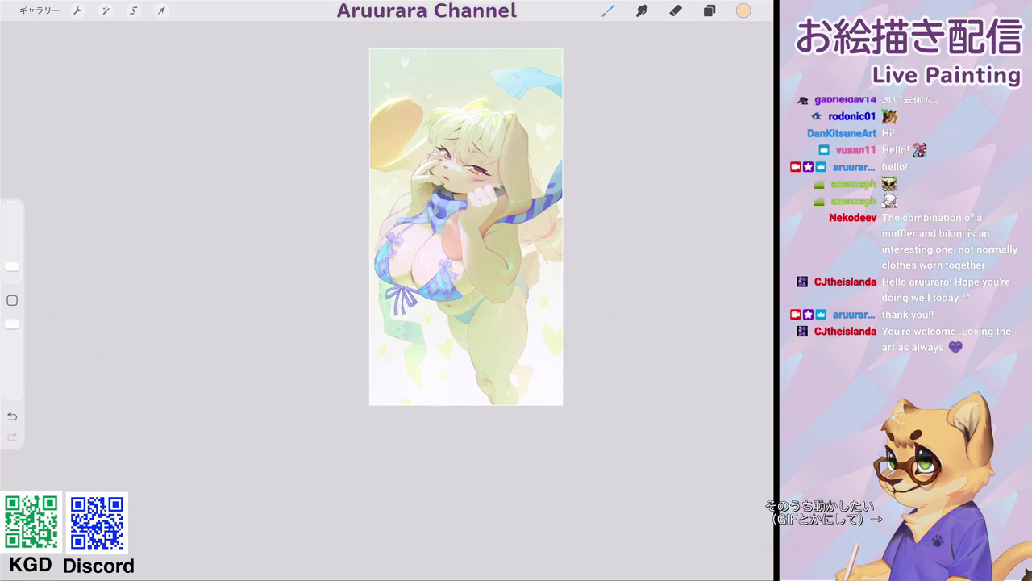
{"action": "scroll", "coordinate": [436, 242], "scroll_direction": "up", "scroll_amount": 3}
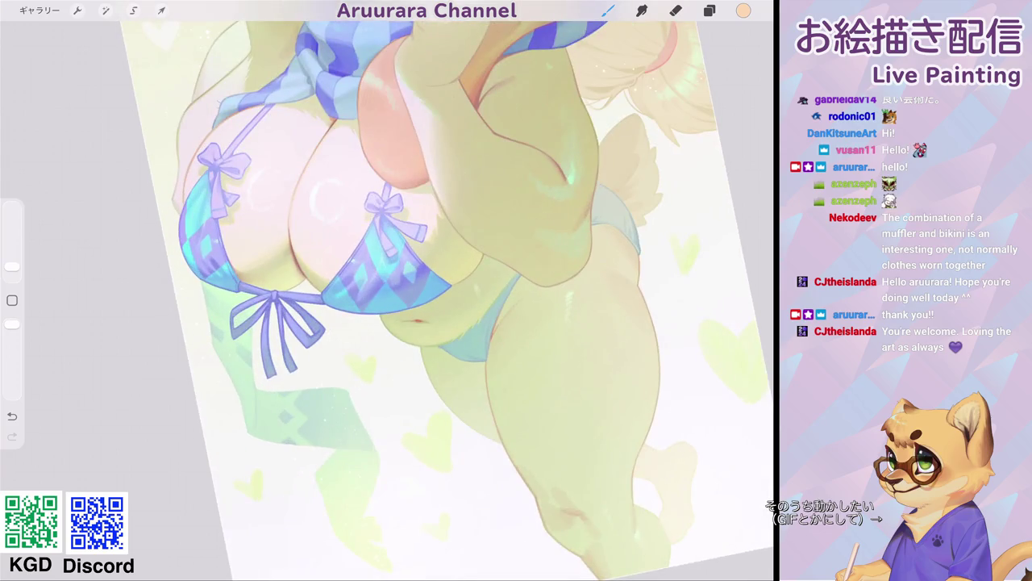
{"action": "scroll", "coordinate": [435, 236], "scroll_direction": "up", "scroll_amount": 2}
{"action": "left_click", "coordinate": [436, 236]}
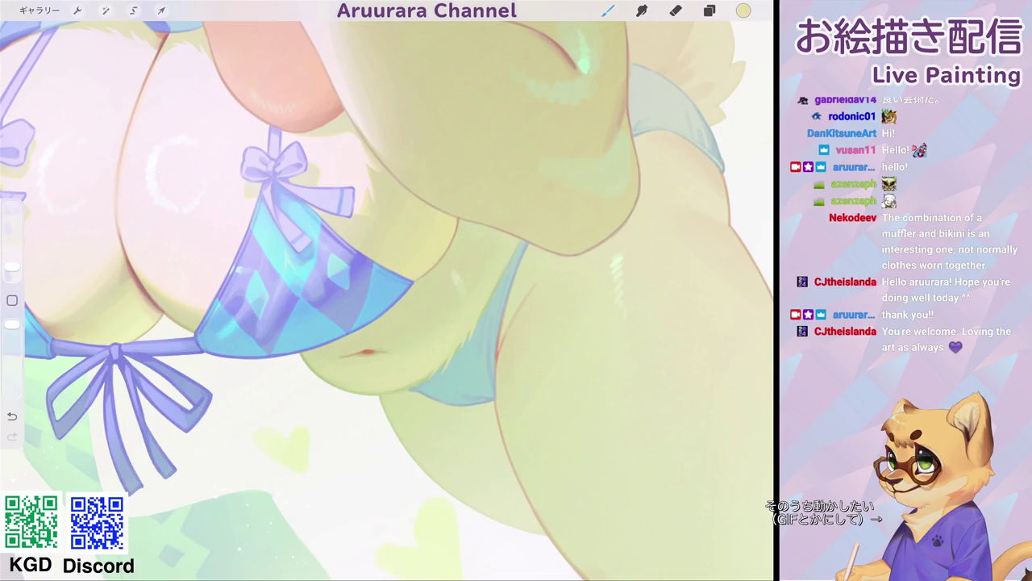
{"action": "left_click", "coordinate": [743, 10]}
{"action": "left_click", "coordinate": [608, 10]}
{"action": "left_click", "coordinate": [446, 231]}
- Check the layers, try a slightly larger brush then undo it, and sample the bikini blue
{"action": "left_click", "coordinate": [710, 10]}
{"action": "left_click", "coordinate": [710, 11]}
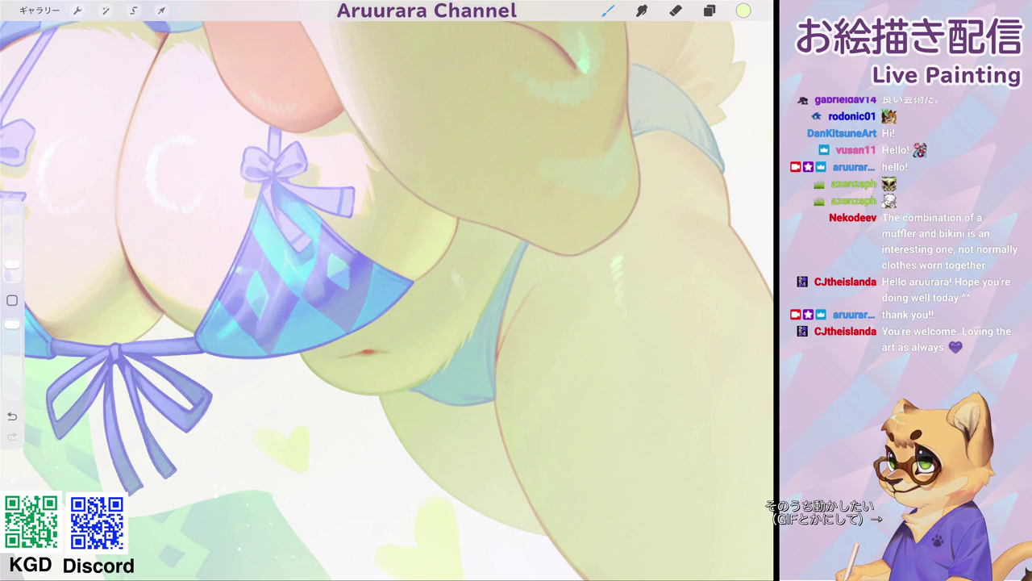
{"action": "scroll", "coordinate": [387, 290], "scroll_direction": "down", "scroll_amount": 5}
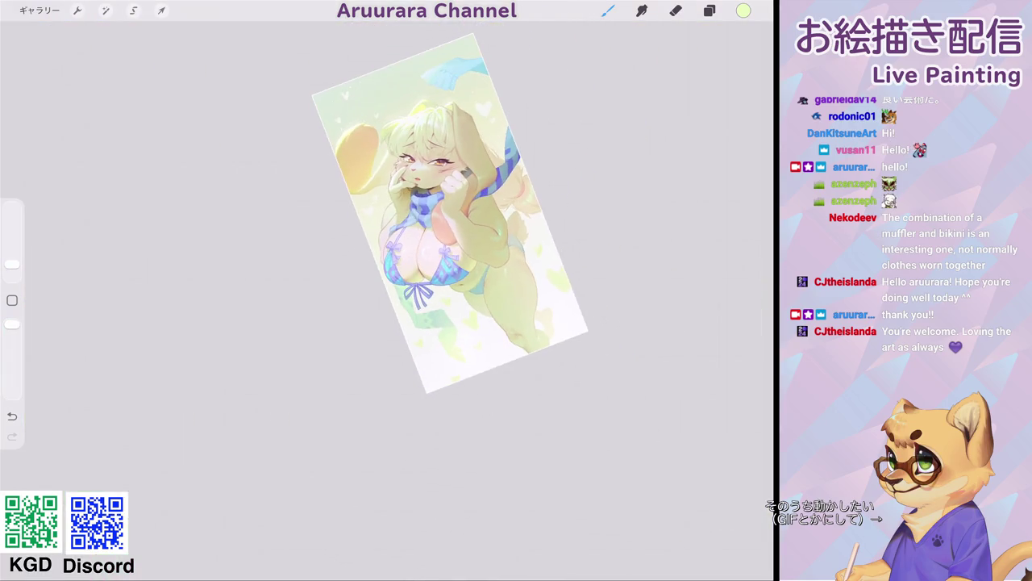
{"action": "scroll", "coordinate": [436, 242], "scroll_direction": "up", "scroll_amount": 5}
{"action": "left_click_drag", "start_coordinate": [12, 264], "coordinate": [12, 258]}
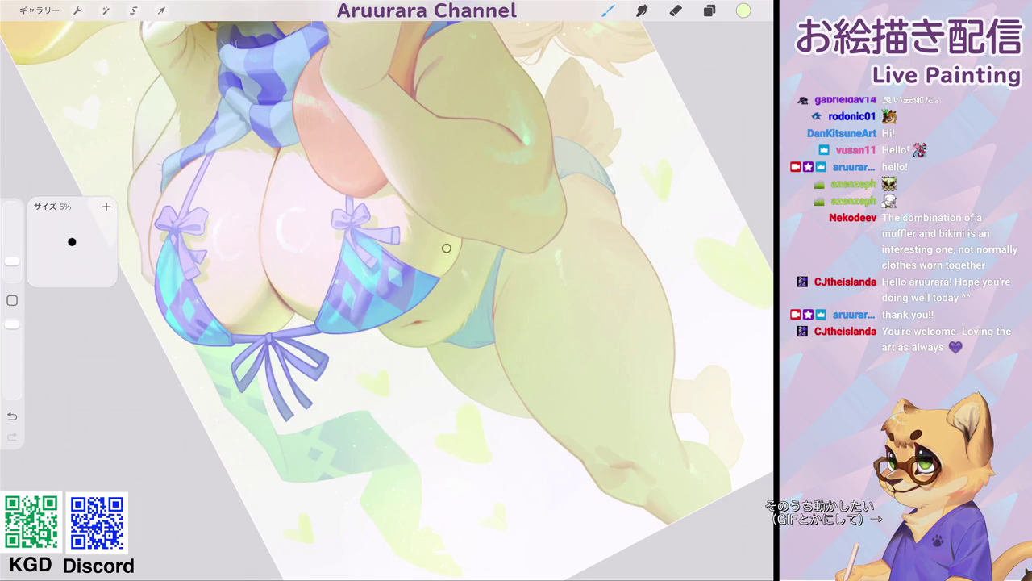
{"action": "key", "text": "ctrl+z"}
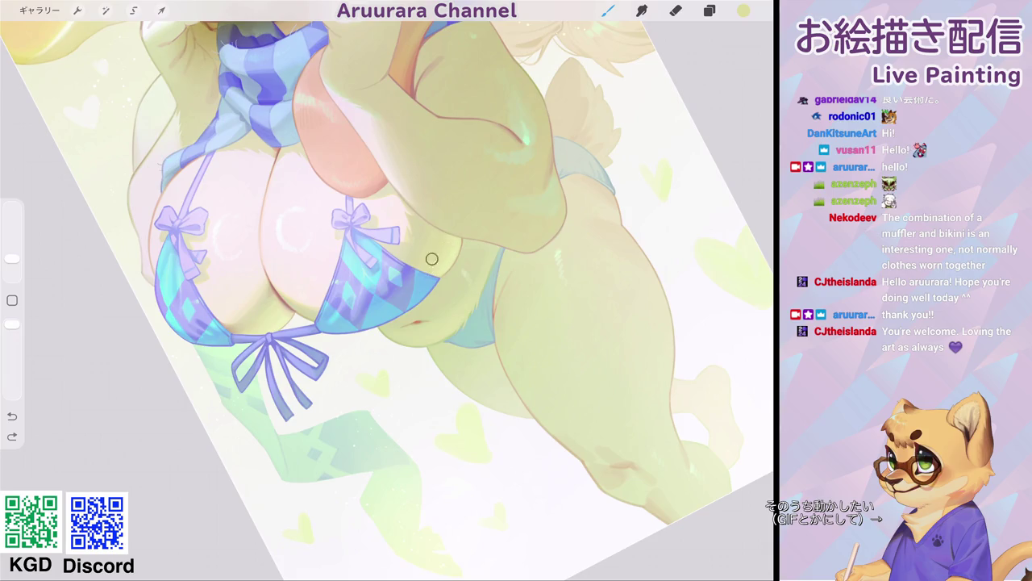
{"action": "scroll", "coordinate": [435, 264], "scroll_direction": "down", "scroll_amount": 5}
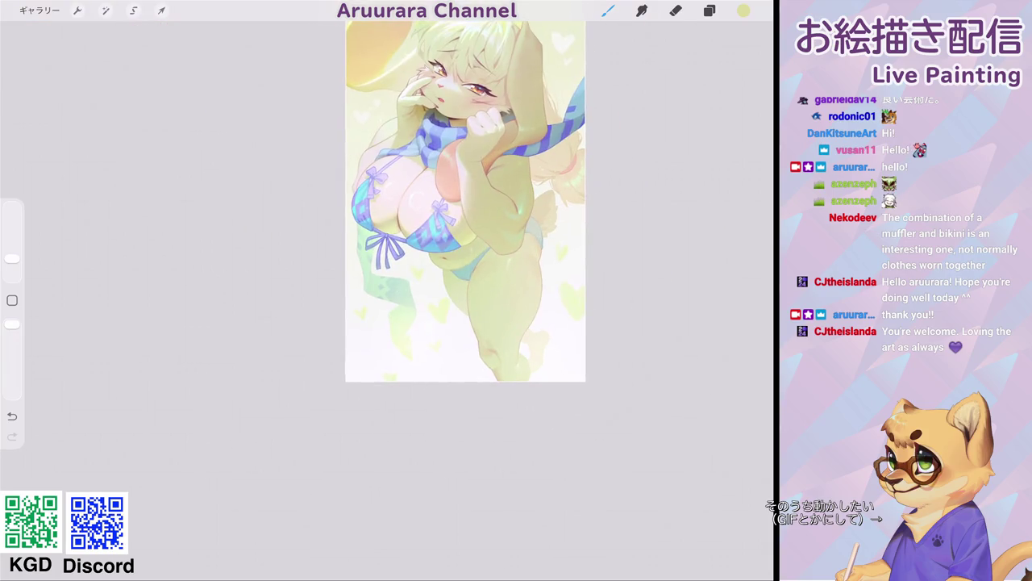
{"action": "scroll", "coordinate": [419, 210], "scroll_direction": "up", "scroll_amount": 5}
{"action": "left_click", "coordinate": [12, 300]}
- Eyedrop the bikini blue and shift its hue to a lighter cyan at 185°
{"action": "left_click_drag", "start_coordinate": [429, 266], "coordinate": [421, 225]}
{"action": "left_click", "coordinate": [744, 10]}
{"action": "left_click_drag", "start_coordinate": [686, 73], "coordinate": [678, 73]}
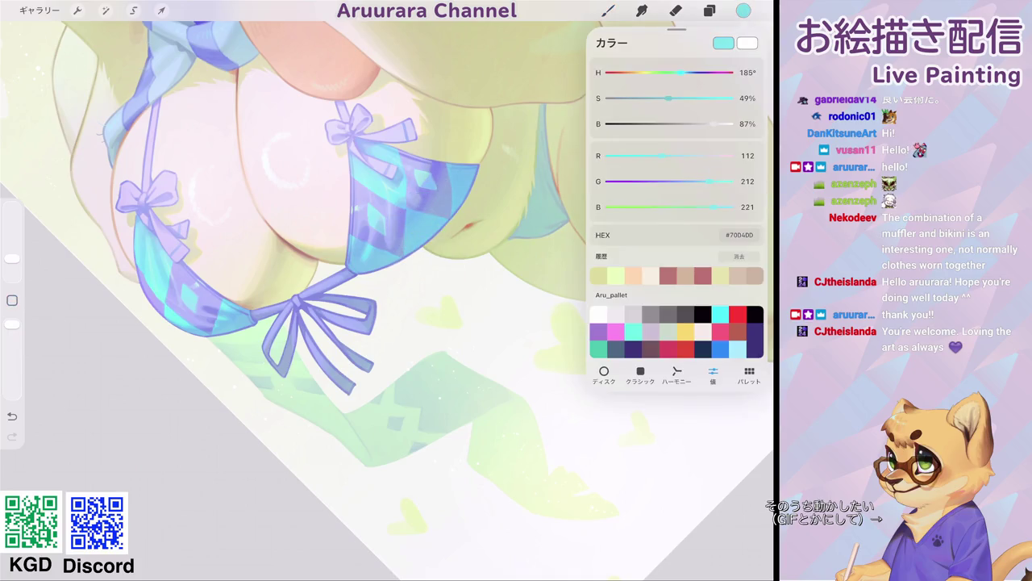
{"action": "left_click", "coordinate": [431, 214]}
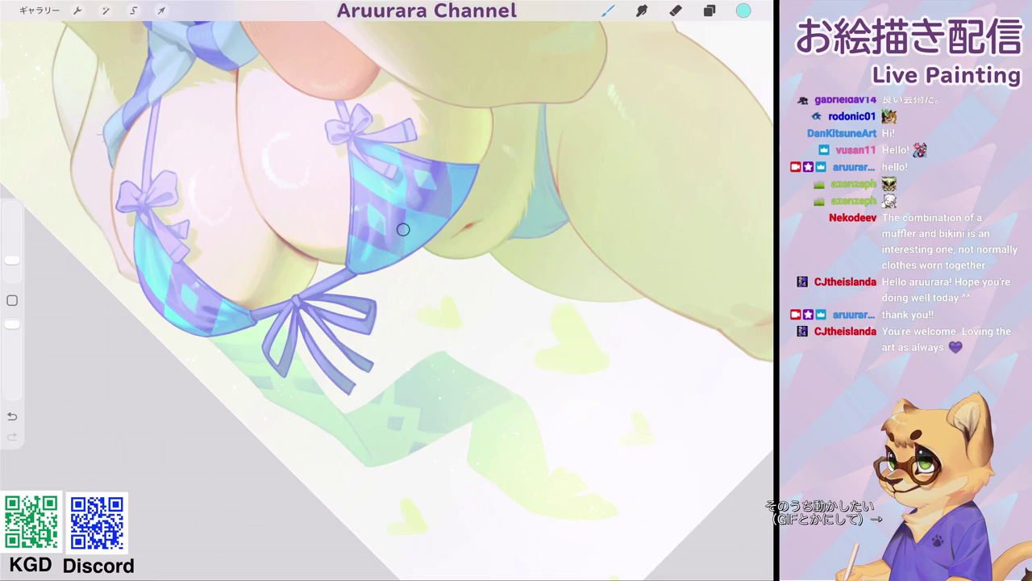
- Paint light cyan highlights along the upper edge of the right bikini cup
{"action": "left_click_drag", "start_coordinate": [410, 235], "coordinate": [448, 187]}
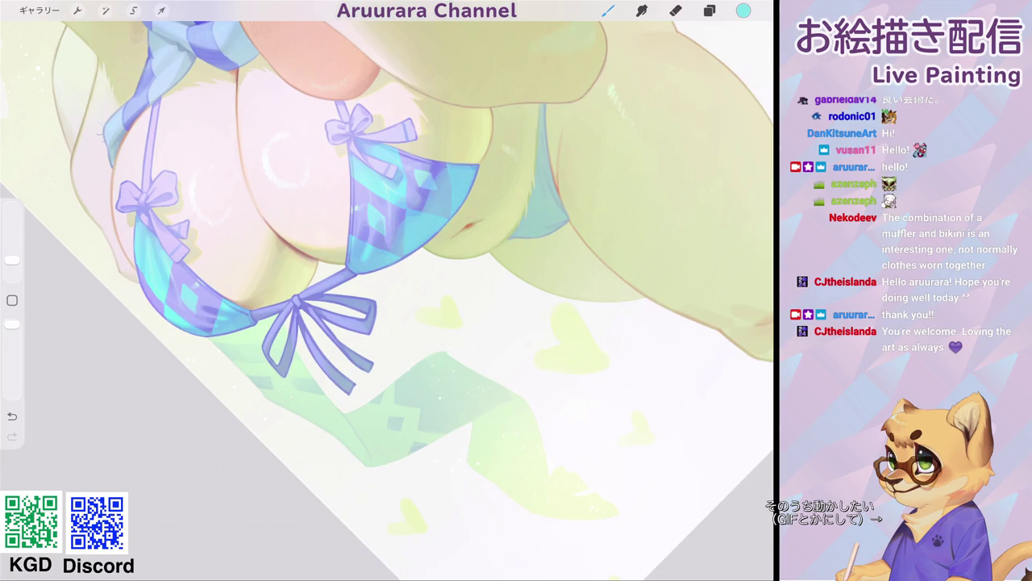
{"action": "scroll", "coordinate": [444, 169], "scroll_direction": "down", "scroll_amount": 5}
{"action": "scroll", "coordinate": [516, 185], "scroll_direction": "down", "scroll_amount": 3}
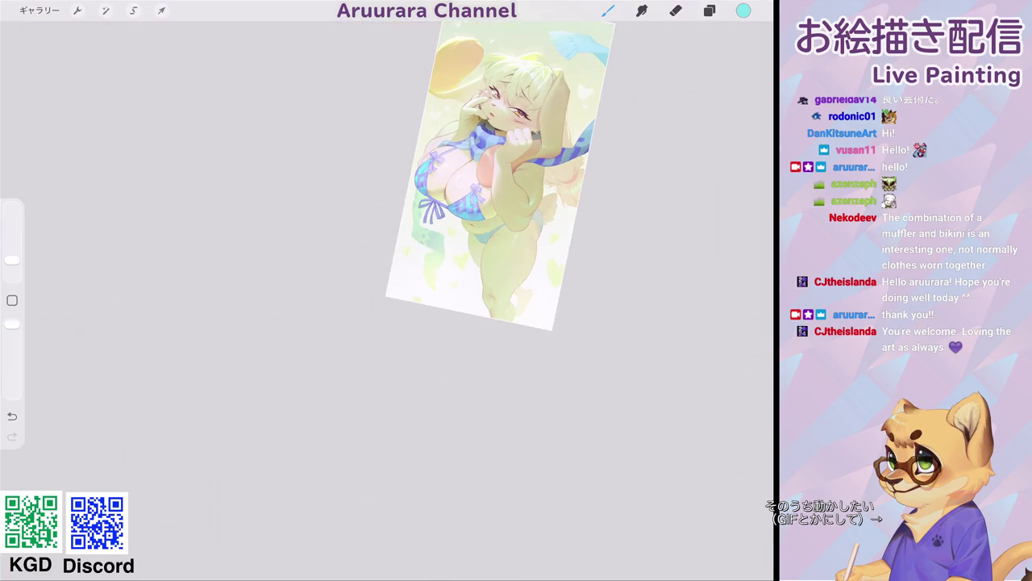
{"action": "scroll", "coordinate": [484, 177], "scroll_direction": "up", "scroll_amount": 5}
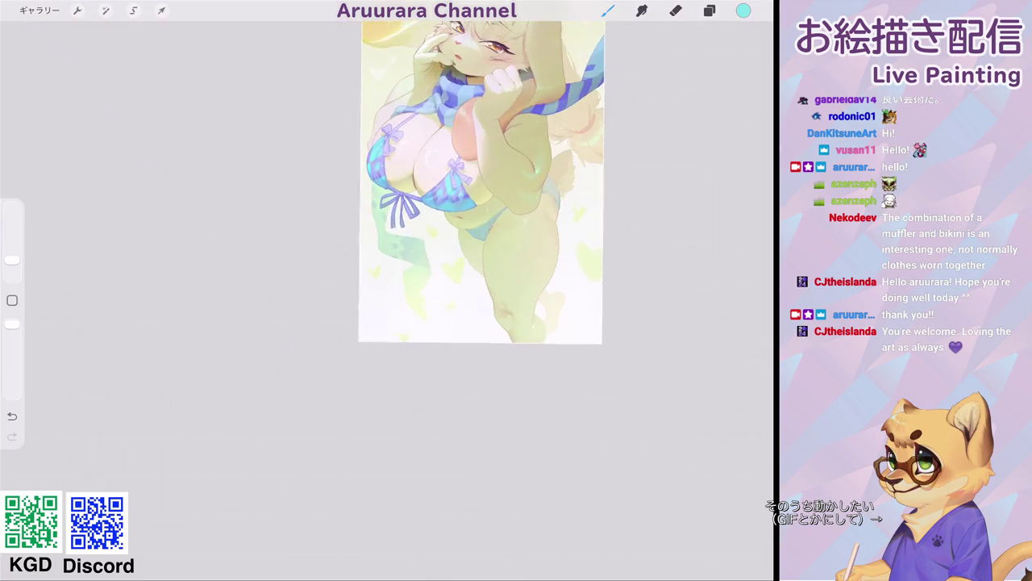
{"action": "scroll", "coordinate": [483, 186], "scroll_direction": "down", "scroll_amount": 3}
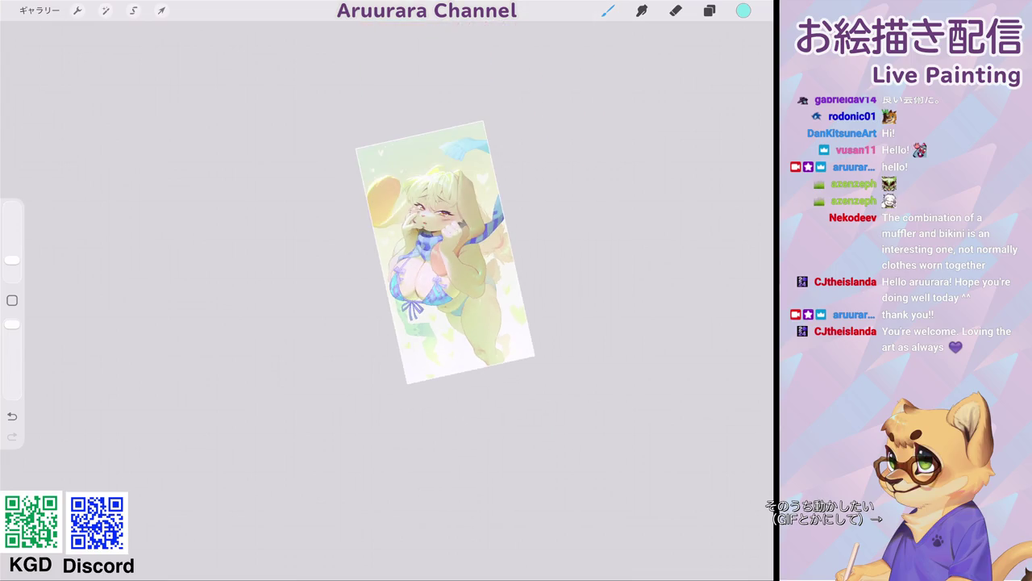
{"action": "scroll", "coordinate": [445, 251], "scroll_direction": "up", "scroll_amount": 3}
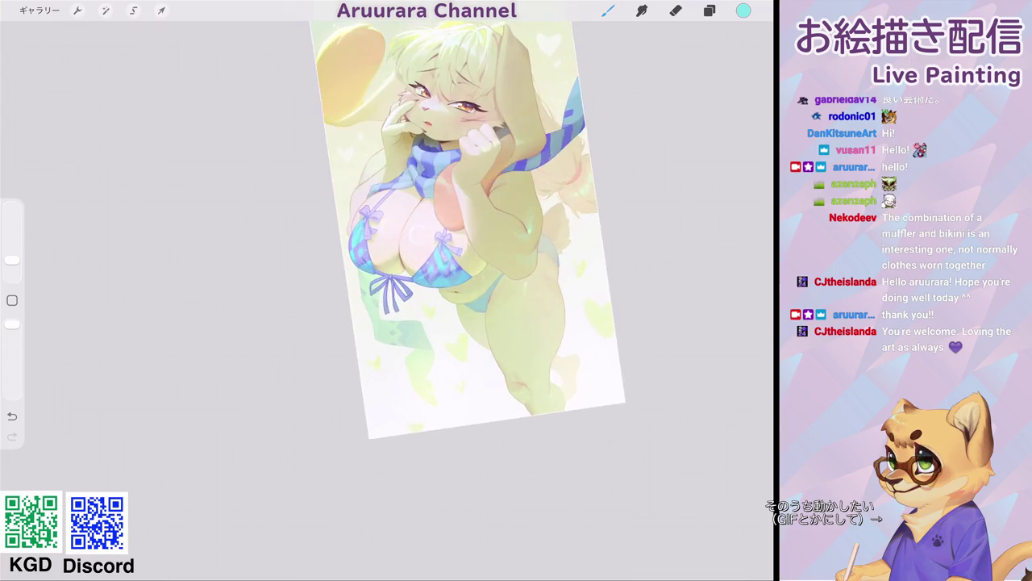
{"action": "scroll", "coordinate": [472, 216], "scroll_direction": "down", "scroll_amount": 2}
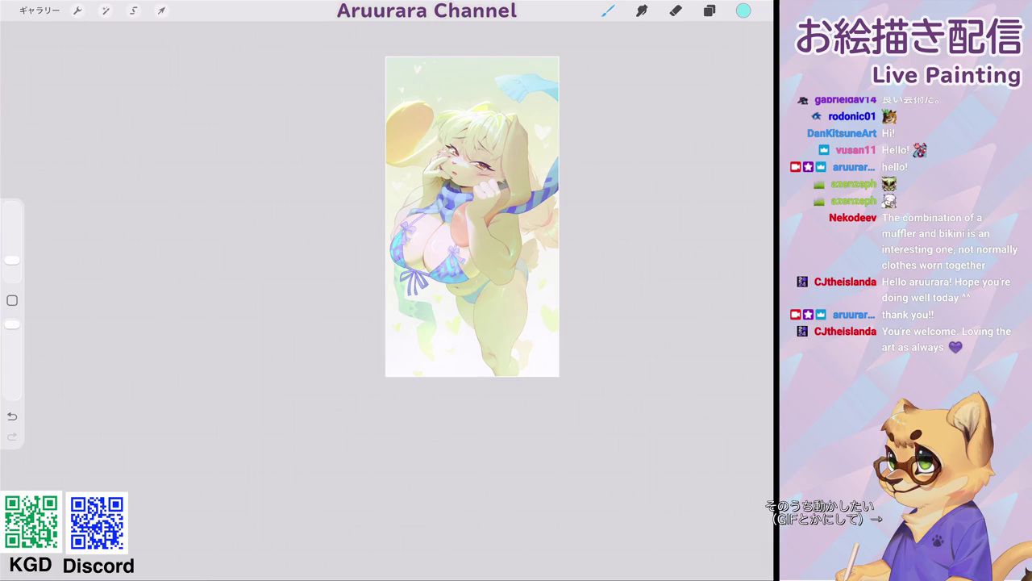
{"action": "scroll", "coordinate": [471, 216], "scroll_direction": "up", "scroll_amount": 2}
{"action": "scroll", "coordinate": [471, 216], "scroll_direction": "up", "scroll_amount": 5}
{"action": "scroll", "coordinate": [484, 242], "scroll_direction": "up", "scroll_amount": 2}
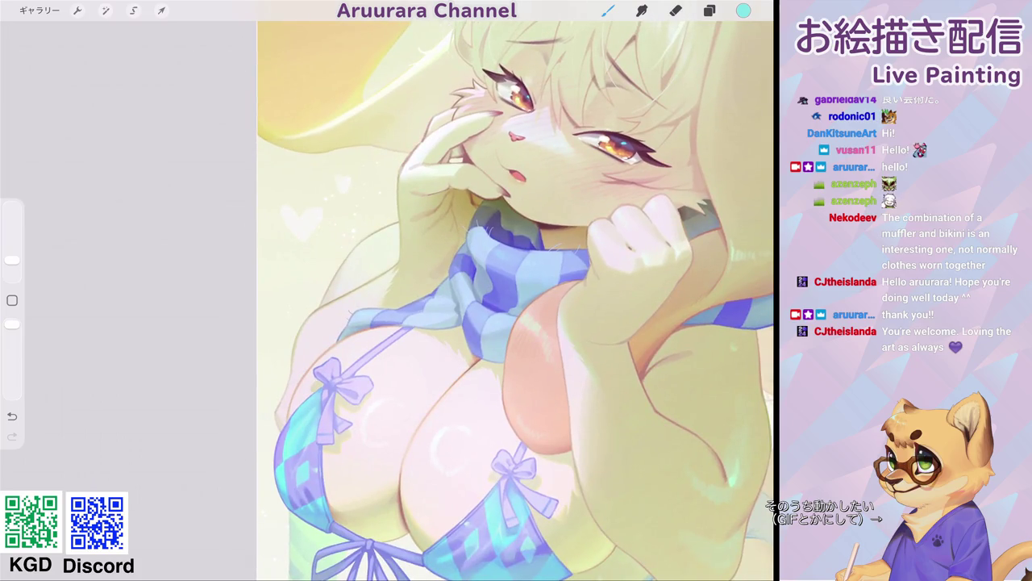
{"action": "scroll", "coordinate": [516, 299], "scroll_direction": "up", "scroll_amount": 2}
{"action": "scroll", "coordinate": [516, 298], "scroll_direction": "up", "scroll_amount": 2}
{"action": "left_click", "coordinate": [456, 177]}
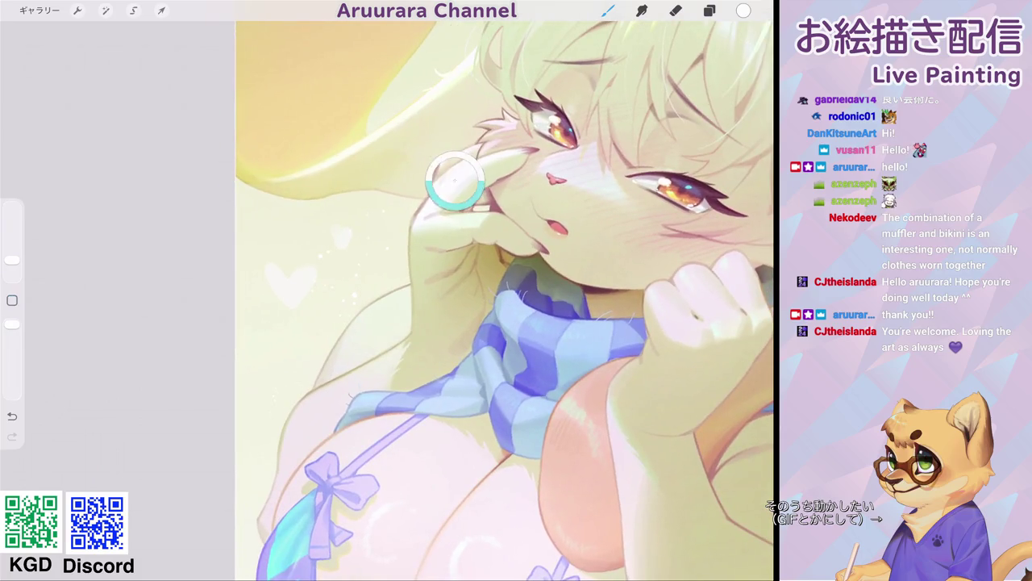
{"action": "scroll", "coordinate": [484, 242], "scroll_direction": "up", "scroll_amount": 5}
{"action": "left_click_drag", "start_coordinate": [12, 259], "coordinate": [12, 267]}
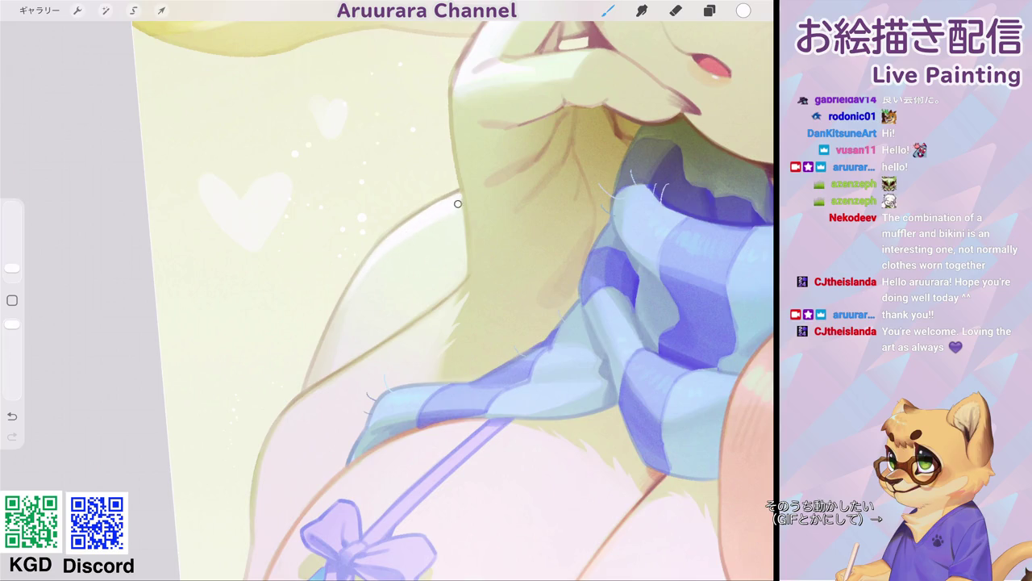
{"action": "scroll", "coordinate": [451, 299], "scroll_direction": "down", "scroll_amount": 5}
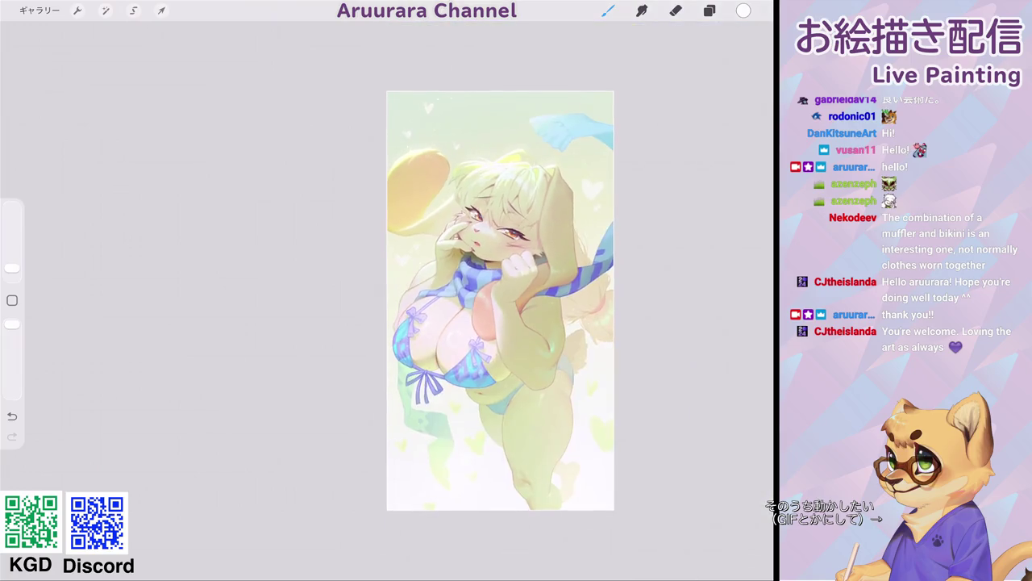
{"action": "scroll", "coordinate": [500, 300], "scroll_direction": "down", "scroll_amount": 3}
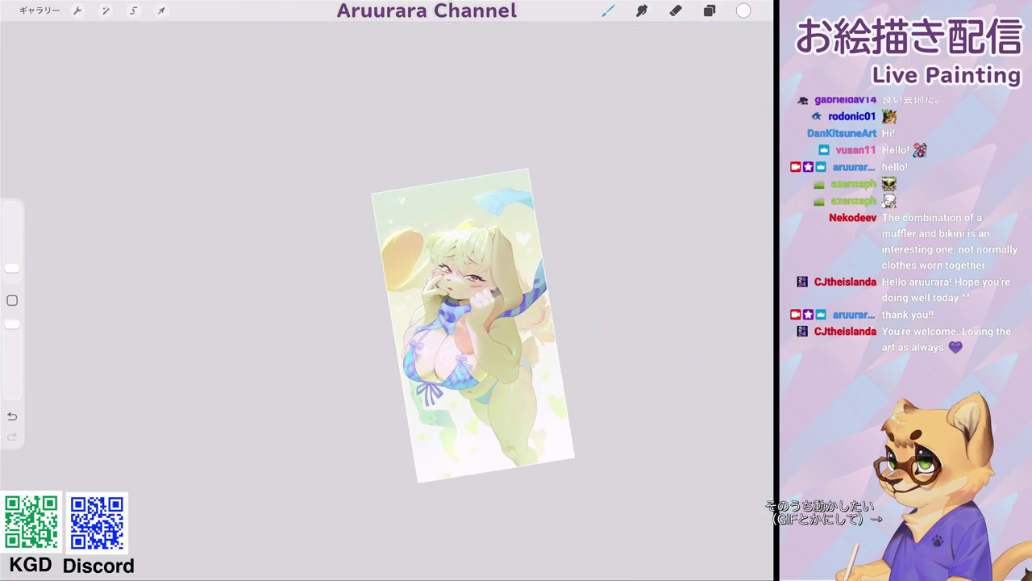
{"action": "scroll", "coordinate": [484, 322], "scroll_direction": "up", "scroll_amount": 5}
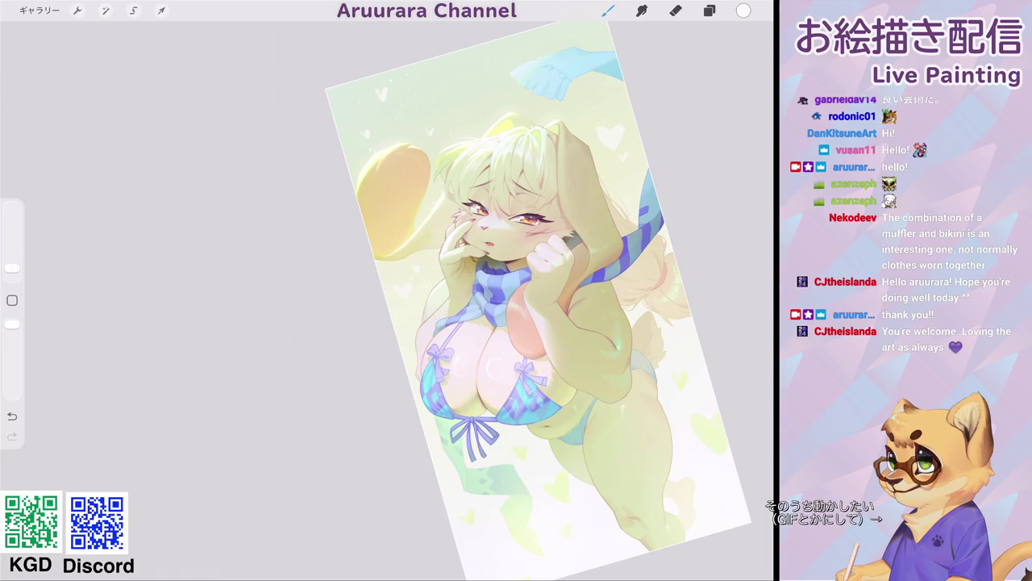
{"action": "scroll", "coordinate": [484, 307], "scroll_direction": "down", "scroll_amount": 4}
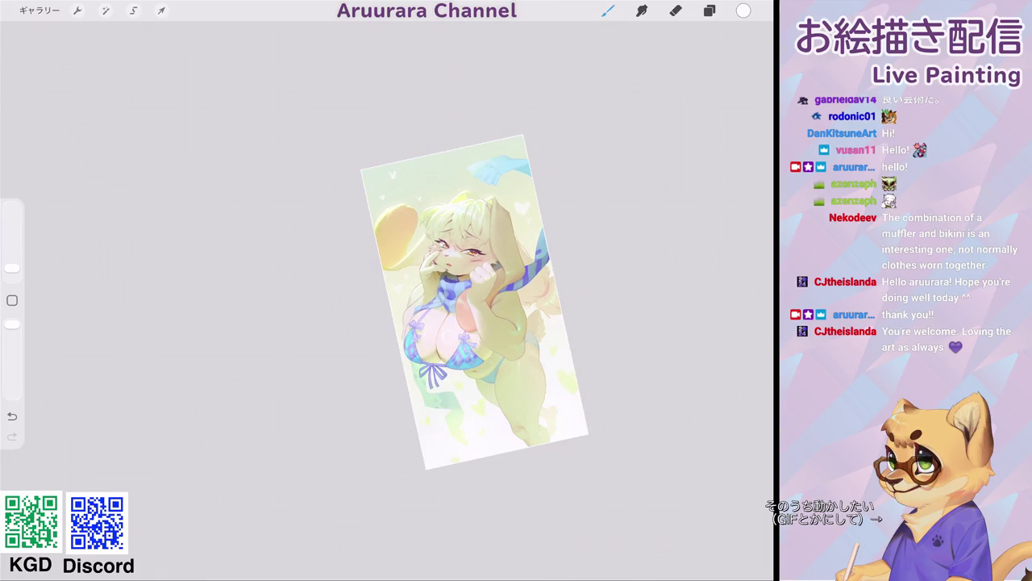
{"action": "scroll", "coordinate": [474, 301], "scroll_direction": "up", "scroll_amount": 4}
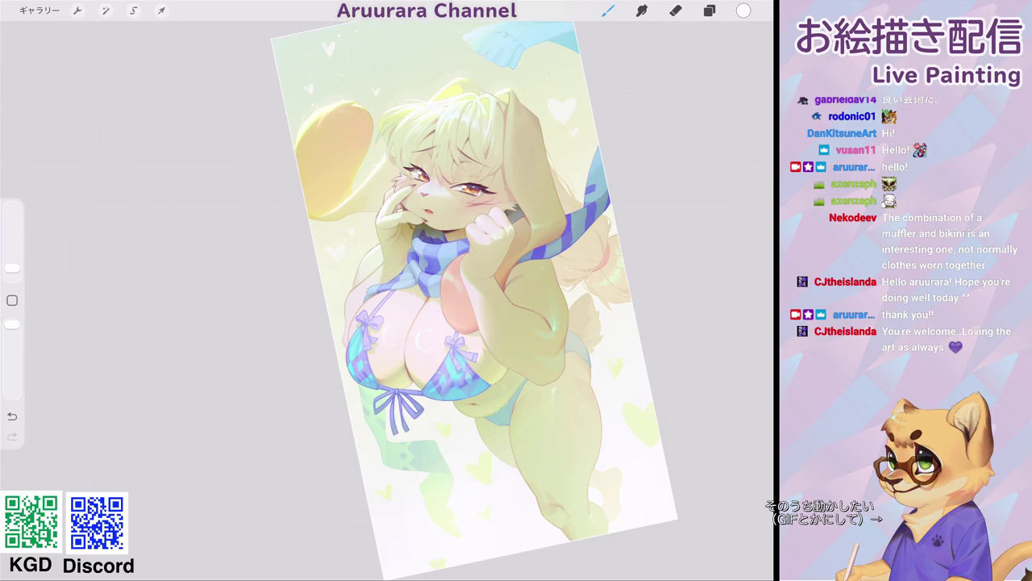
{"action": "scroll", "coordinate": [379, 274], "scroll_direction": "up", "scroll_amount": 3}
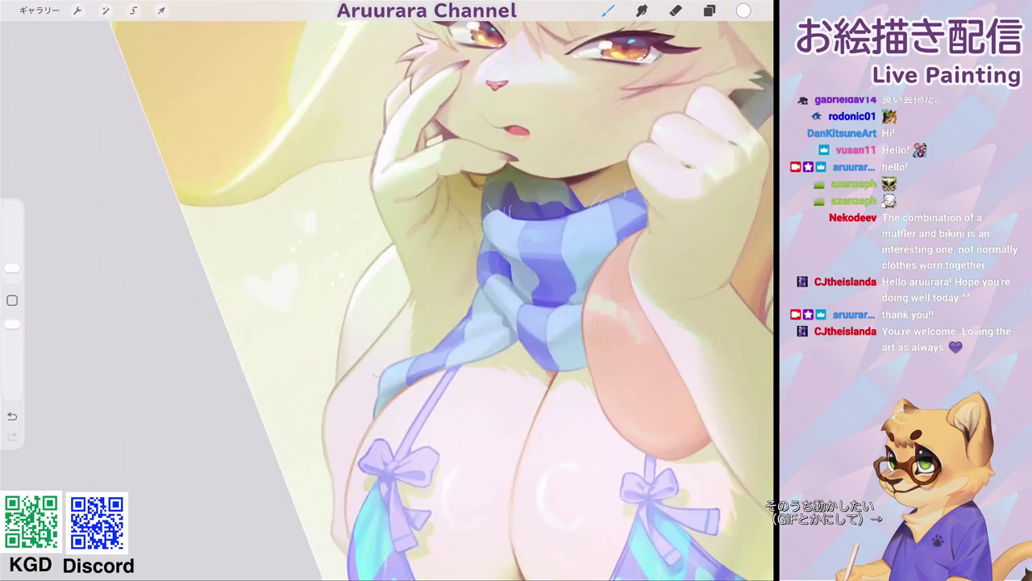
{"action": "scroll", "coordinate": [379, 274], "scroll_direction": "up", "scroll_amount": 2}
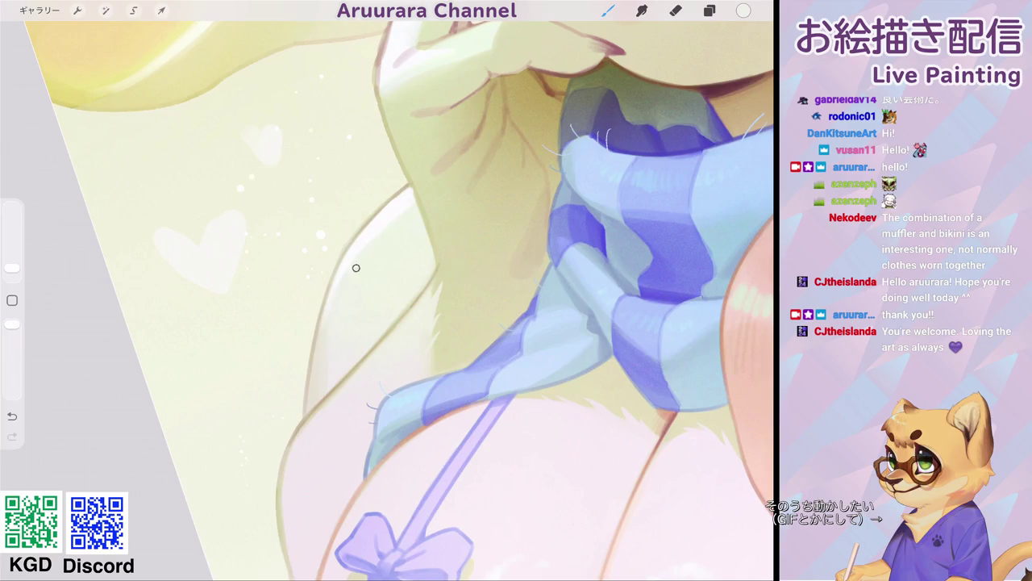
{"action": "scroll", "coordinate": [436, 298], "scroll_direction": "down", "scroll_amount": 5}
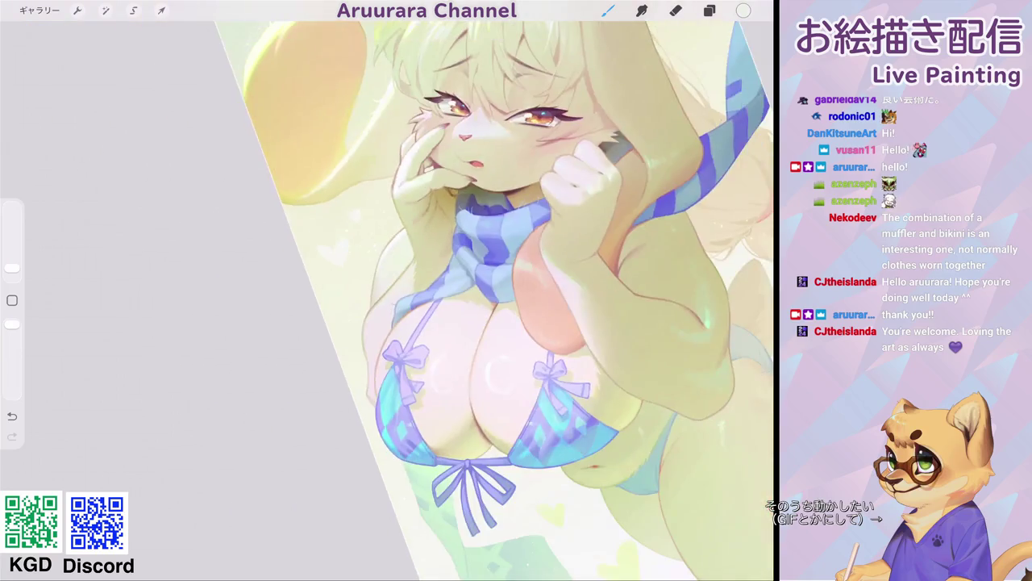
{"action": "scroll", "coordinate": [436, 298], "scroll_direction": "down", "scroll_amount": 2}
{"action": "scroll", "coordinate": [476, 290], "scroll_direction": "up", "scroll_amount": 3}
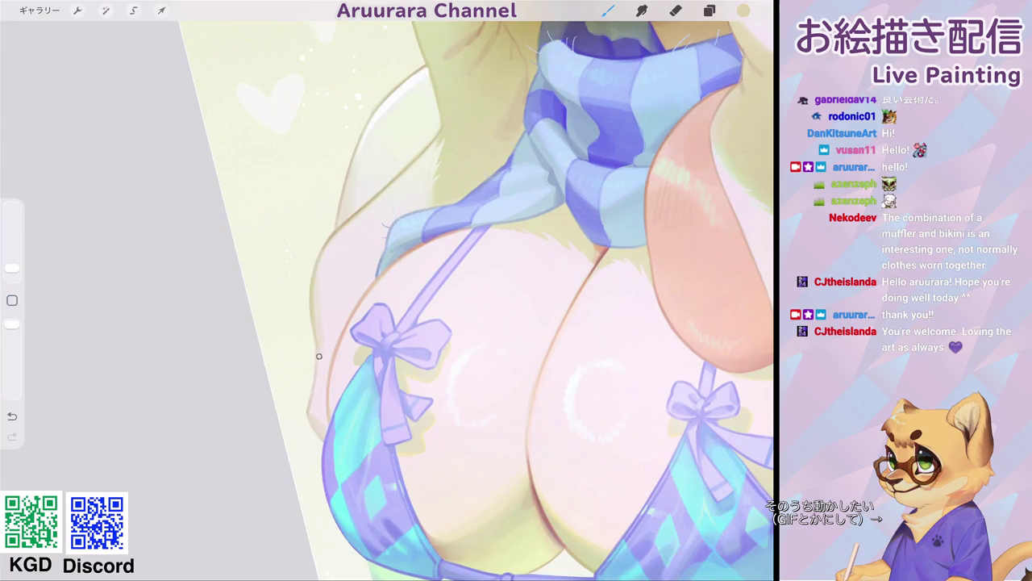
- With a slightly larger brush and a sampled brown, add two small strokes near the chin
{"action": "left_click_drag", "start_coordinate": [12, 268], "coordinate": [12, 263]}
{"action": "left_click", "coordinate": [336, 287]}
{"action": "scroll", "coordinate": [329, 339], "scroll_direction": "down", "scroll_amount": 5}
{"action": "scroll", "coordinate": [524, 286], "scroll_direction": "down", "scroll_amount": 2}
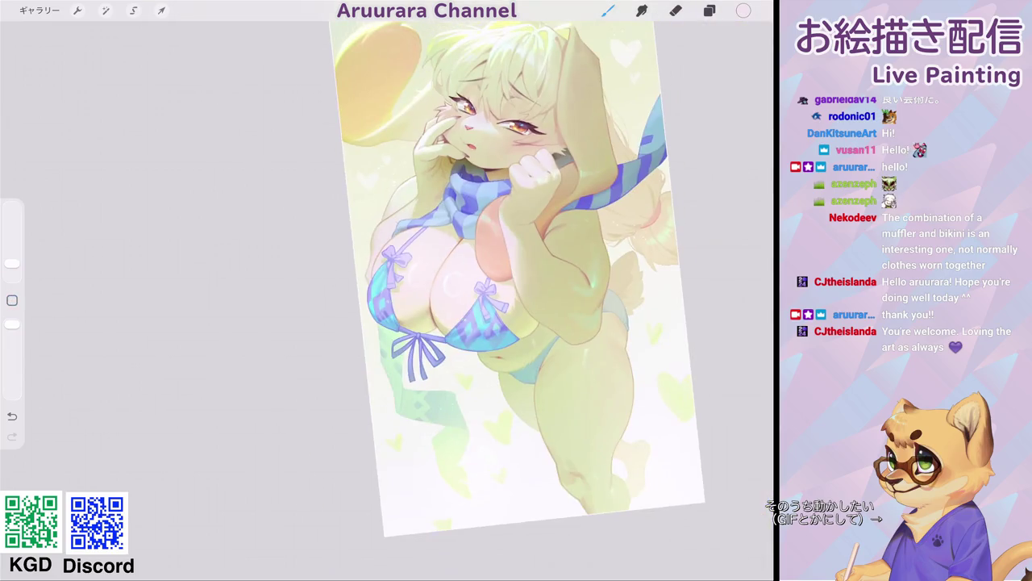
{"action": "scroll", "coordinate": [517, 282], "scroll_direction": "down", "scroll_amount": 2}
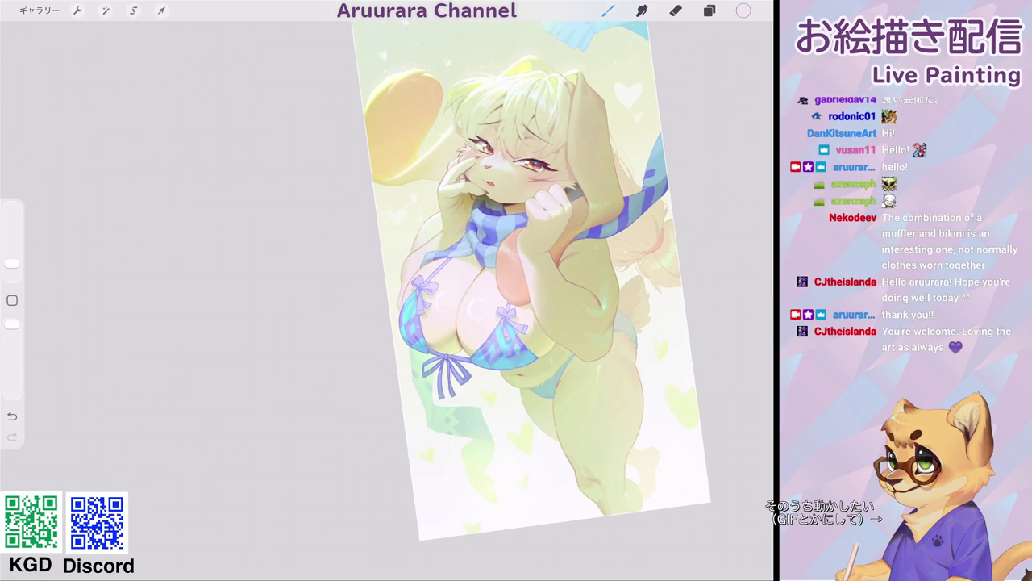
{"action": "scroll", "coordinate": [524, 283], "scroll_direction": "down", "scroll_amount": 1}
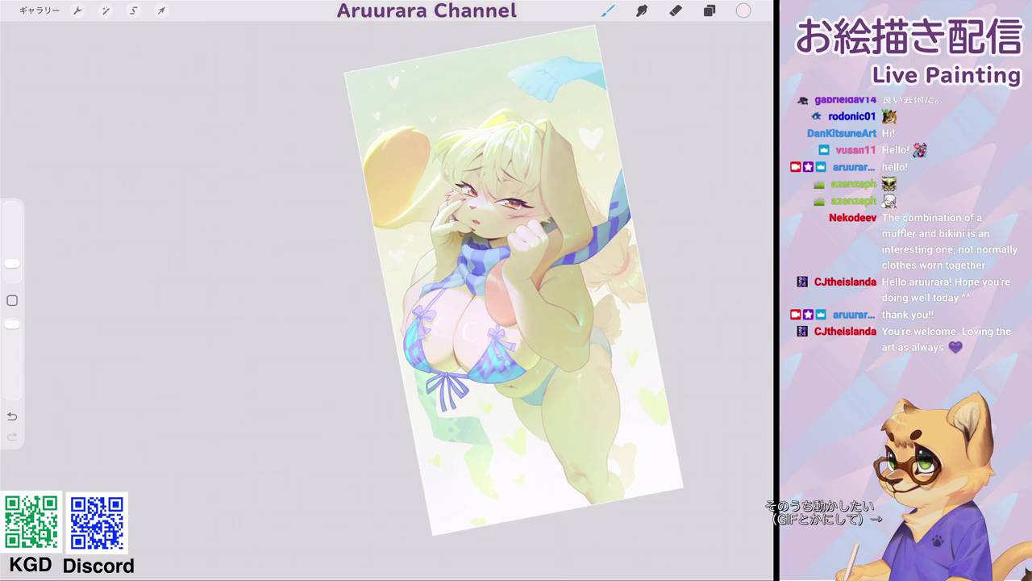
{"action": "scroll", "coordinate": [510, 300], "scroll_direction": "up", "scroll_amount": 3}
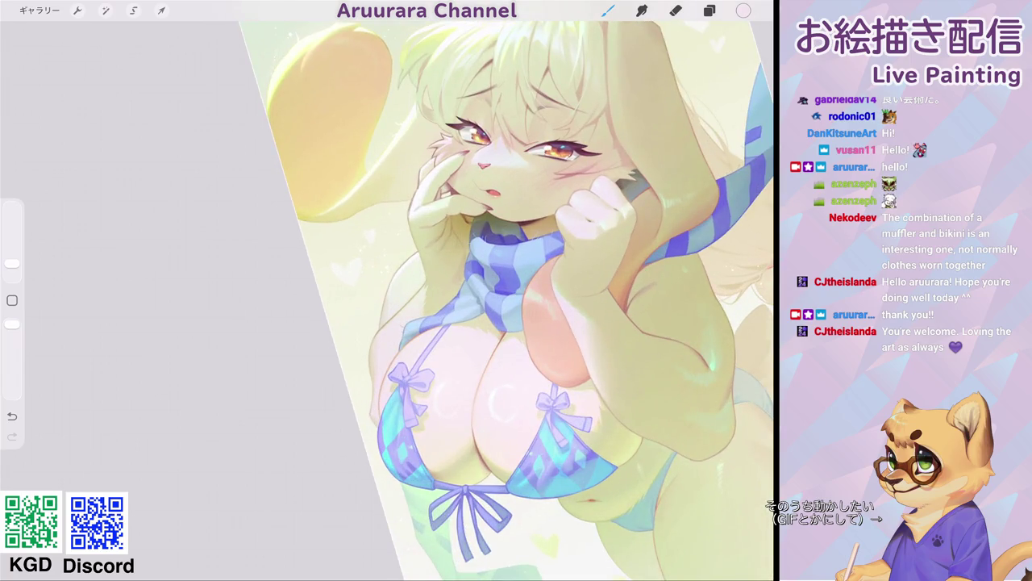
{"action": "scroll", "coordinate": [508, 298], "scroll_direction": "up", "scroll_amount": 3}
{"action": "left_click_drag", "start_coordinate": [457, 223], "coordinate": [451, 245]}
{"action": "left_click_drag", "start_coordinate": [339, 361], "coordinate": [415, 237]}
- Shrink the brush and paint darker brown touch-up strokes on the chin
{"action": "left_click_drag", "start_coordinate": [12, 264], "coordinate": [12, 266]}
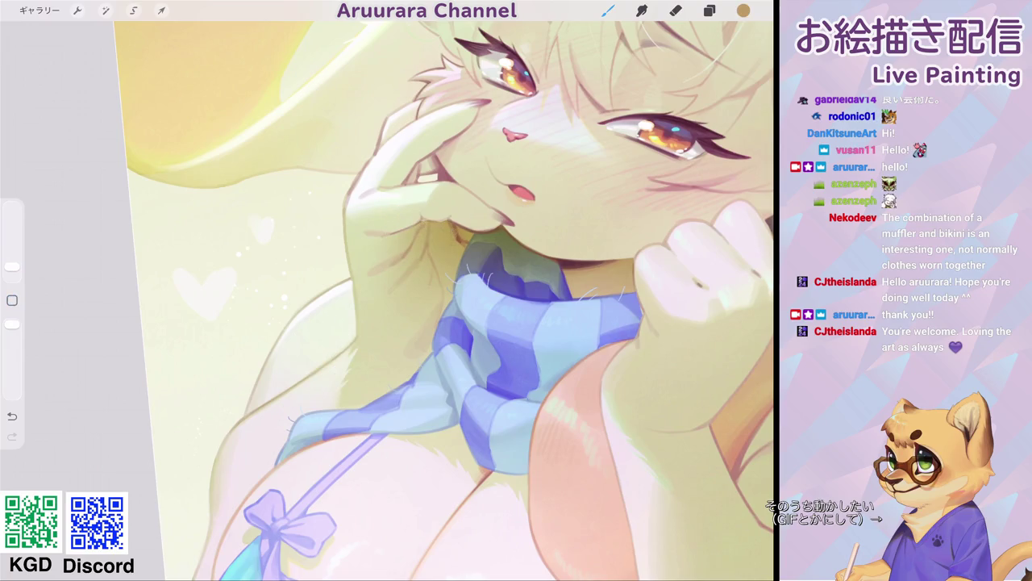
{"action": "left_click", "coordinate": [456, 238]}
{"action": "left_click_drag", "start_coordinate": [454, 231], "coordinate": [449, 245]}
{"action": "scroll", "coordinate": [452, 299], "scroll_direction": "down", "scroll_amount": 5}
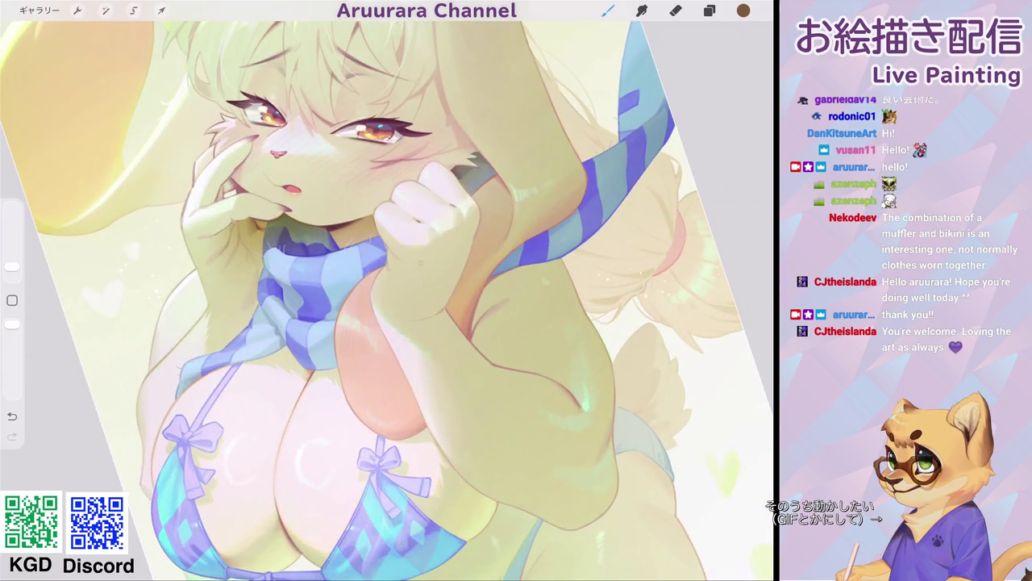
- Set the colour to peach #CAA180 starting from the fist's tone, and enlarge the brush slightly
{"action": "left_click", "coordinate": [456, 238]}
{"action": "left_click", "coordinate": [743, 10]}
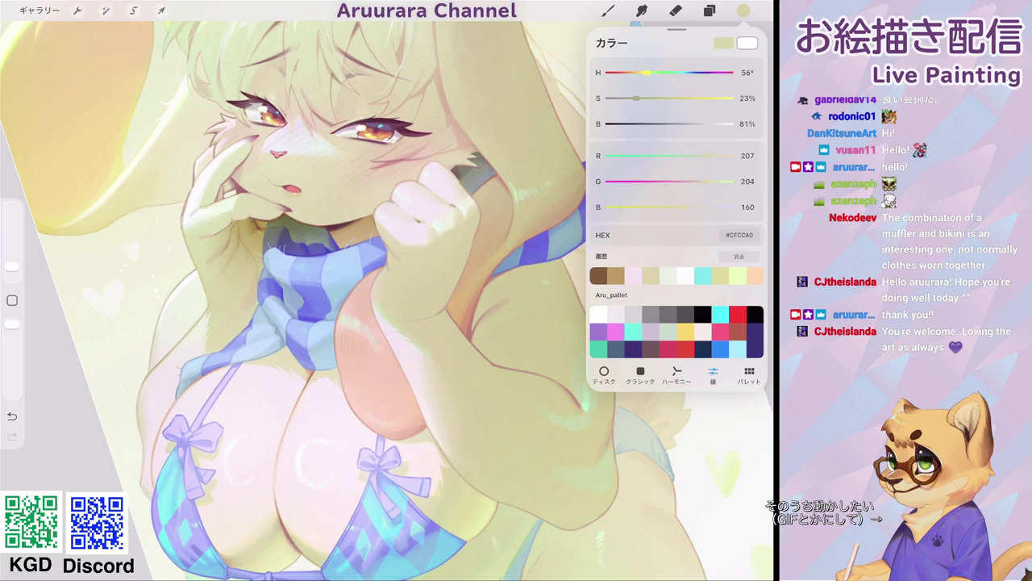
{"action": "left_click", "coordinate": [608, 11]}
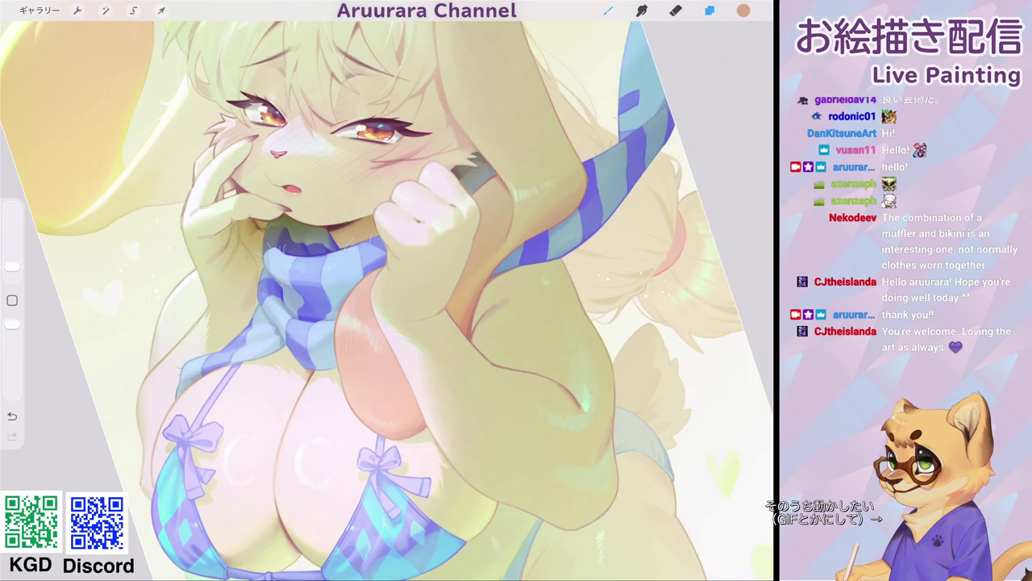
{"action": "left_click_drag", "start_coordinate": [12, 266], "coordinate": [12, 260]}
- Enlarge the brush further for skin touch-ups and bring up the layers list
{"action": "scroll", "coordinate": [405, 275], "scroll_direction": "down", "scroll_amount": 5}
{"action": "scroll", "coordinate": [452, 211], "scroll_direction": "up", "scroll_amount": 5}
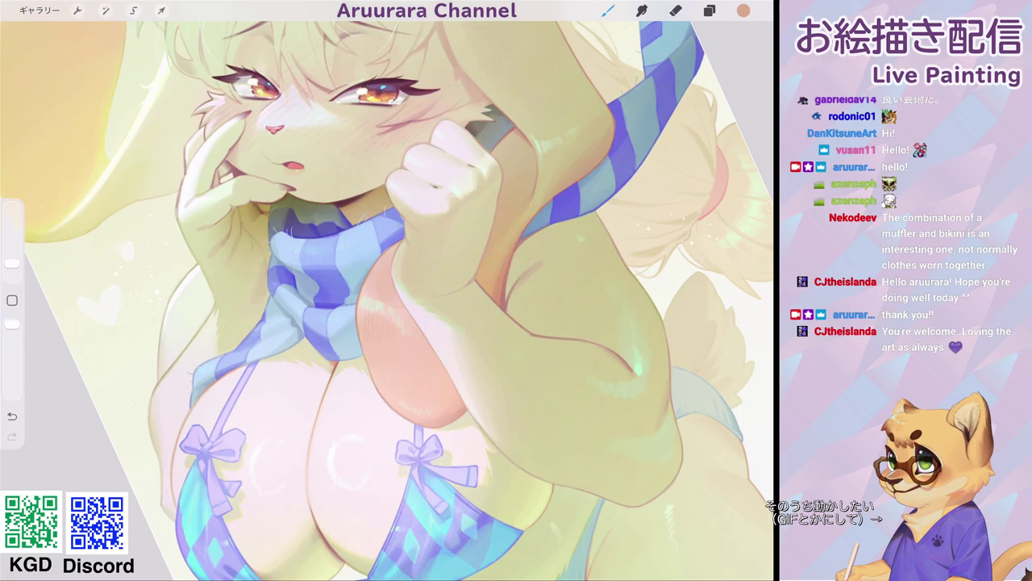
{"action": "scroll", "coordinate": [488, 181], "scroll_direction": "down", "scroll_amount": 5}
{"action": "scroll", "coordinate": [494, 272], "scroll_direction": "down", "scroll_amount": 2}
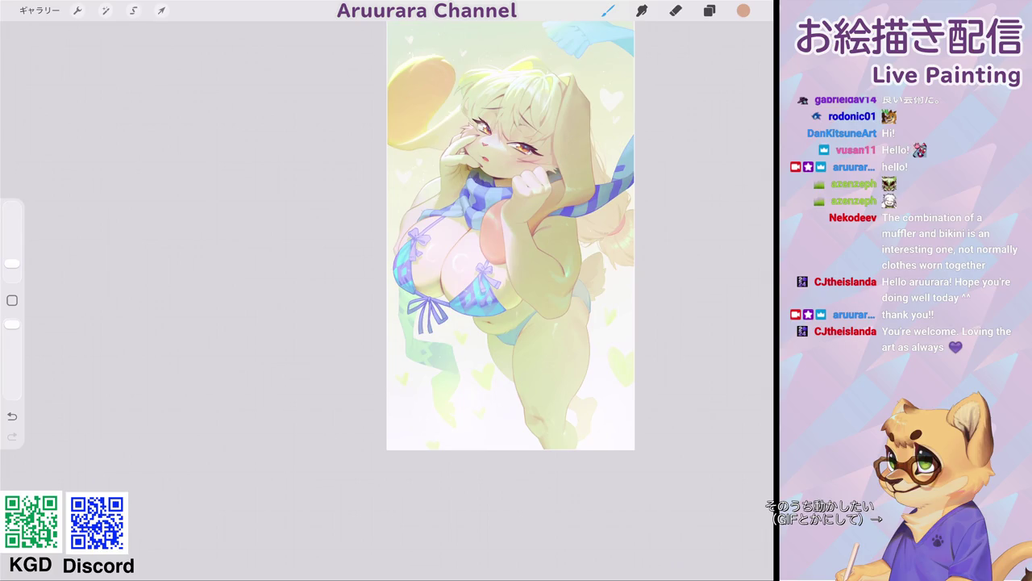
{"action": "scroll", "coordinate": [492, 242], "scroll_direction": "down", "scroll_amount": 3}
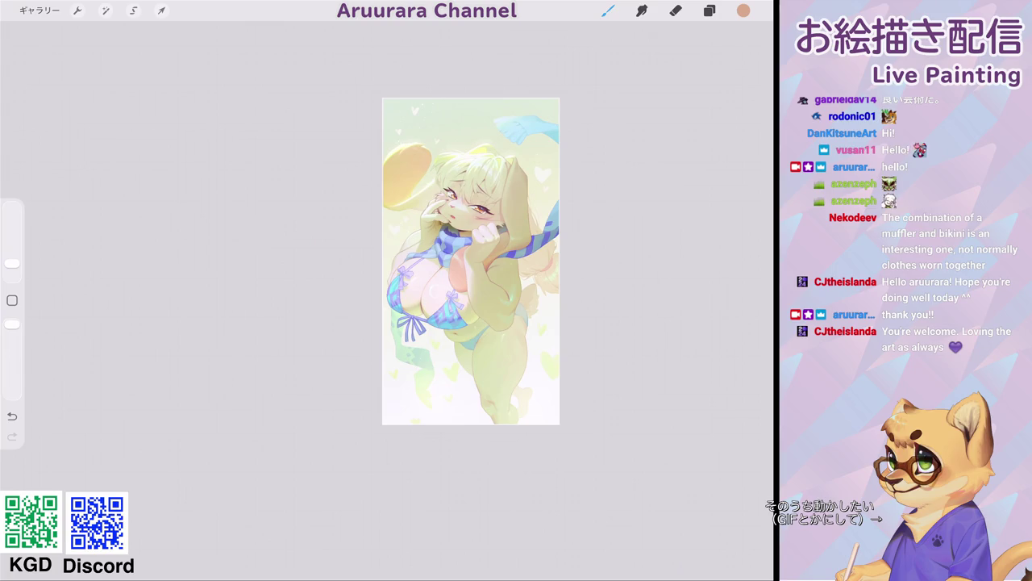
{"action": "scroll", "coordinate": [434, 266], "scroll_direction": "up", "scroll_amount": 3}
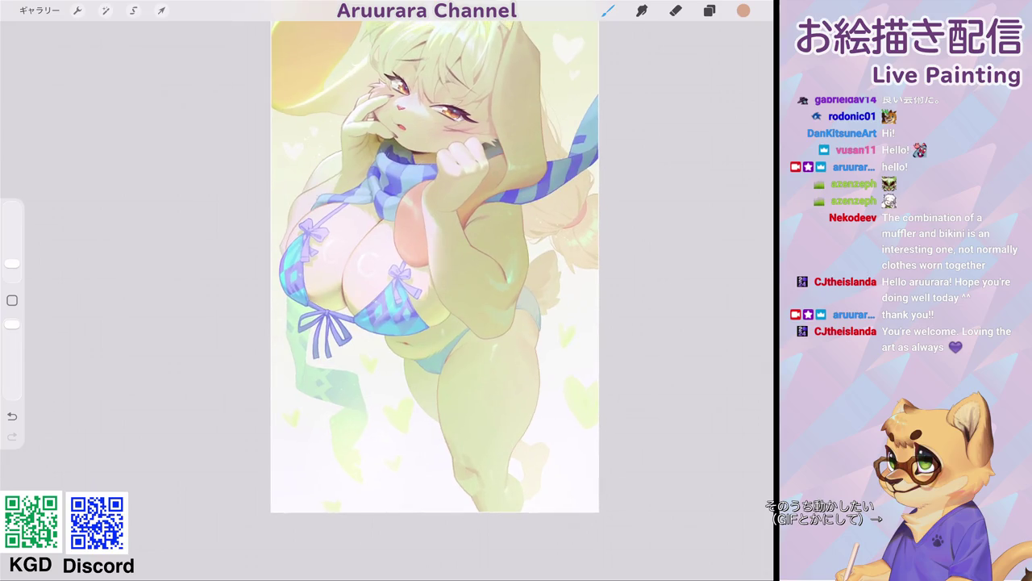
{"action": "scroll", "coordinate": [434, 266], "scroll_direction": "up", "scroll_amount": 3}
{"action": "left_click_drag", "start_coordinate": [12, 263], "coordinate": [13, 257]}
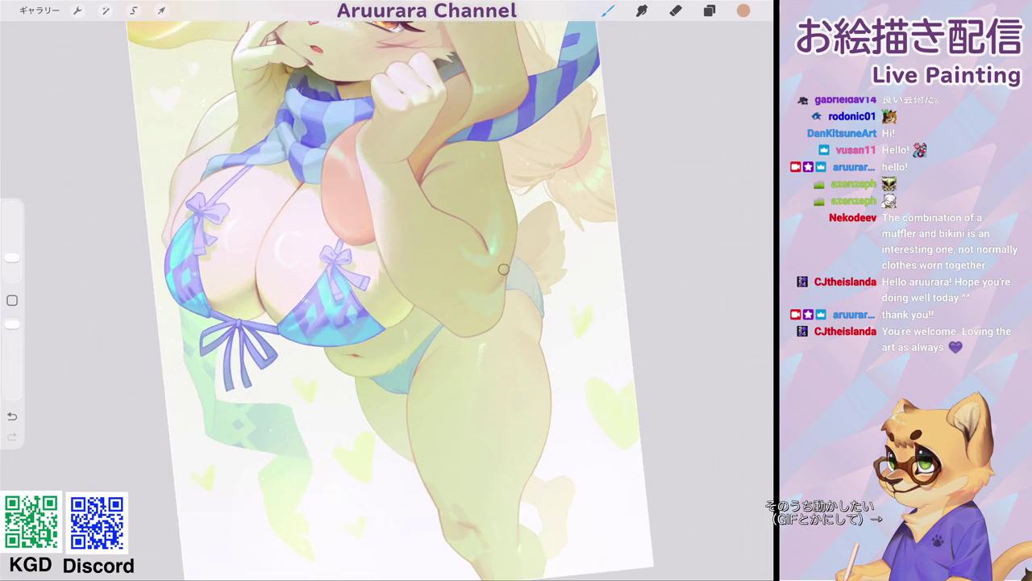
{"action": "left_click_drag", "start_coordinate": [12, 257], "coordinate": [12, 250]}
{"action": "scroll", "coordinate": [391, 299], "scroll_direction": "down", "scroll_amount": 5}
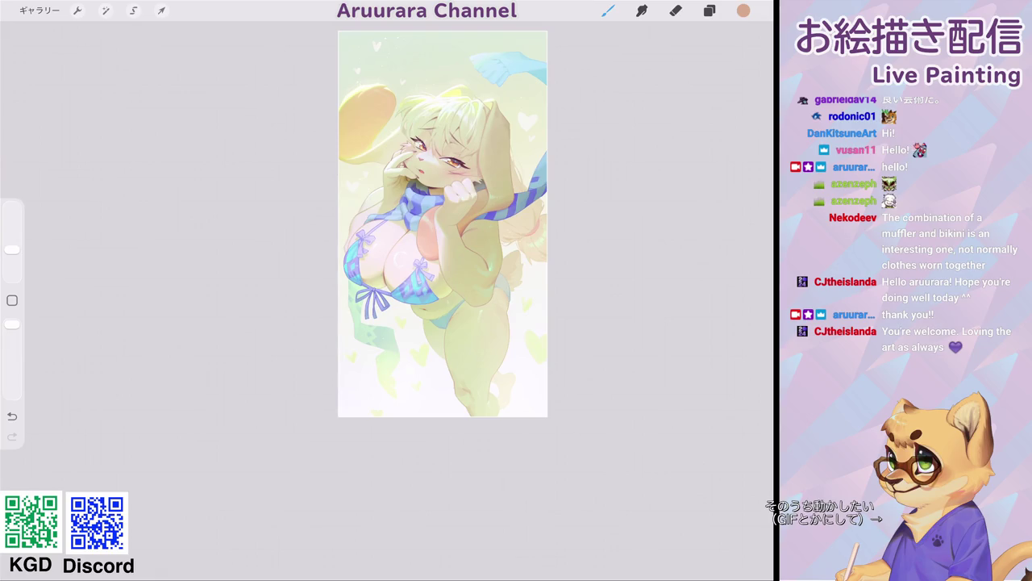
{"action": "scroll", "coordinate": [403, 266], "scroll_direction": "up", "scroll_amount": 3}
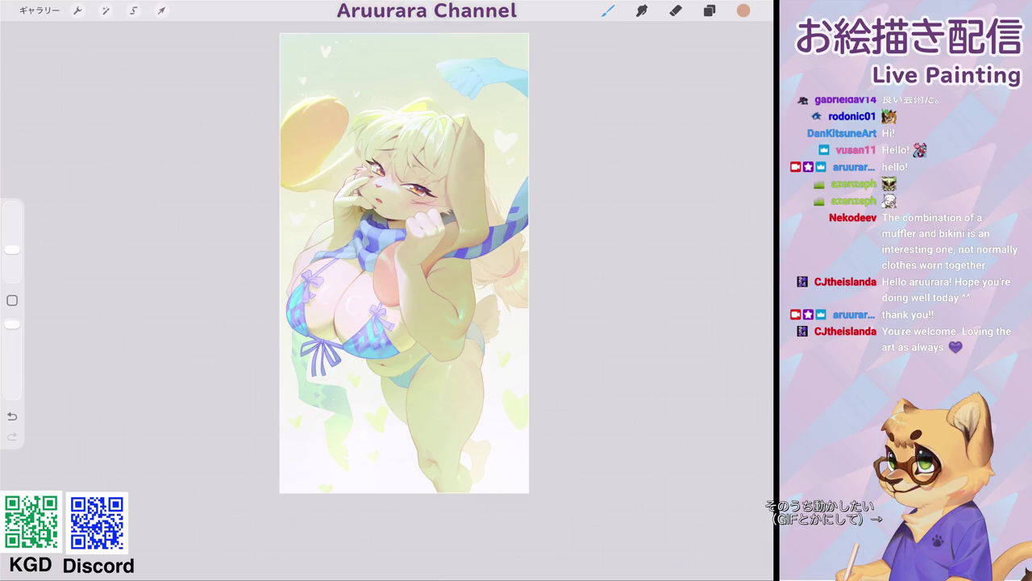
{"action": "left_click", "coordinate": [709, 10]}
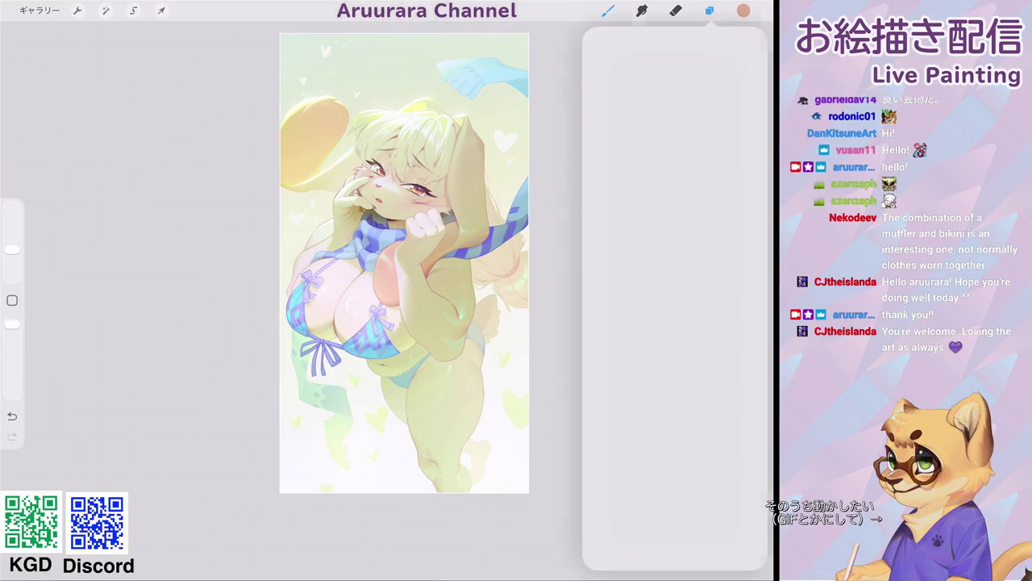
- On the top layer group, stamp the sign-set signature brush in a light colour bottom-left
{"action": "left_click", "coordinate": [677, 225]}
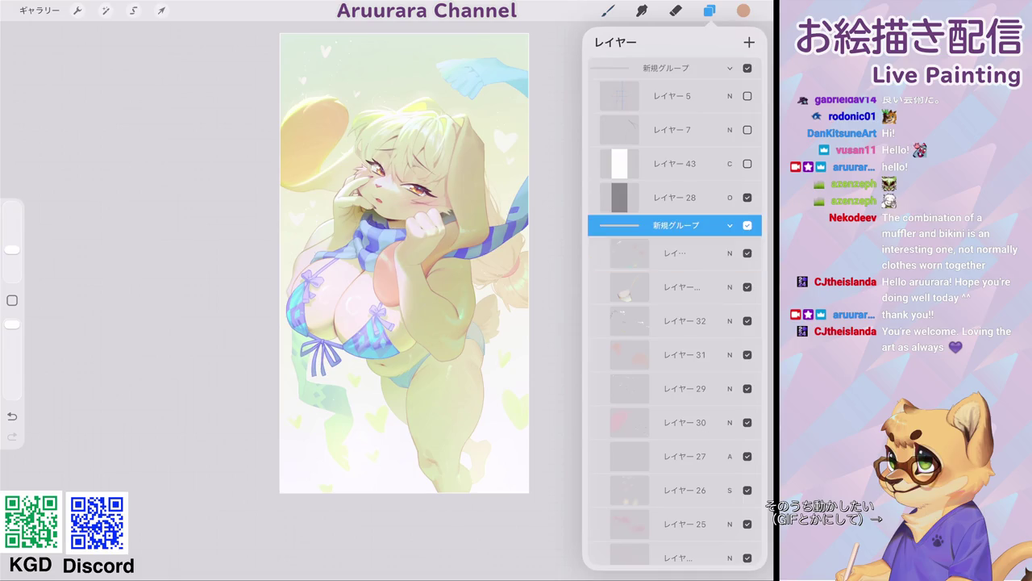
{"action": "left_click", "coordinate": [608, 11]}
{"action": "left_click", "coordinate": [551, 223]}
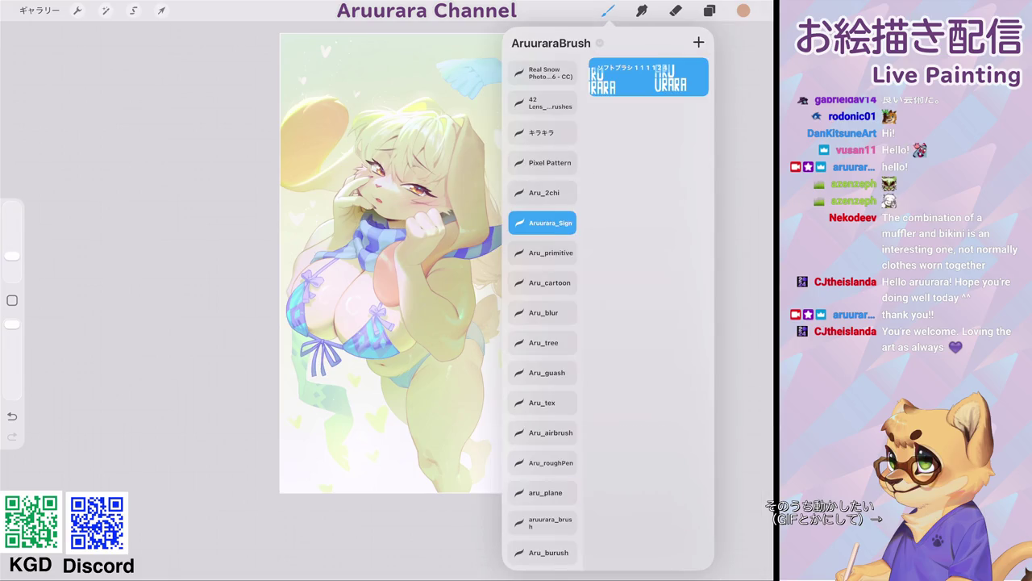
{"action": "left_click", "coordinate": [630, 322]}
{"action": "left_click", "coordinate": [470, 190]}
{"action": "left_click", "coordinate": [297, 474]}
{"action": "scroll", "coordinate": [403, 263], "scroll_direction": "down", "scroll_amount": 2}
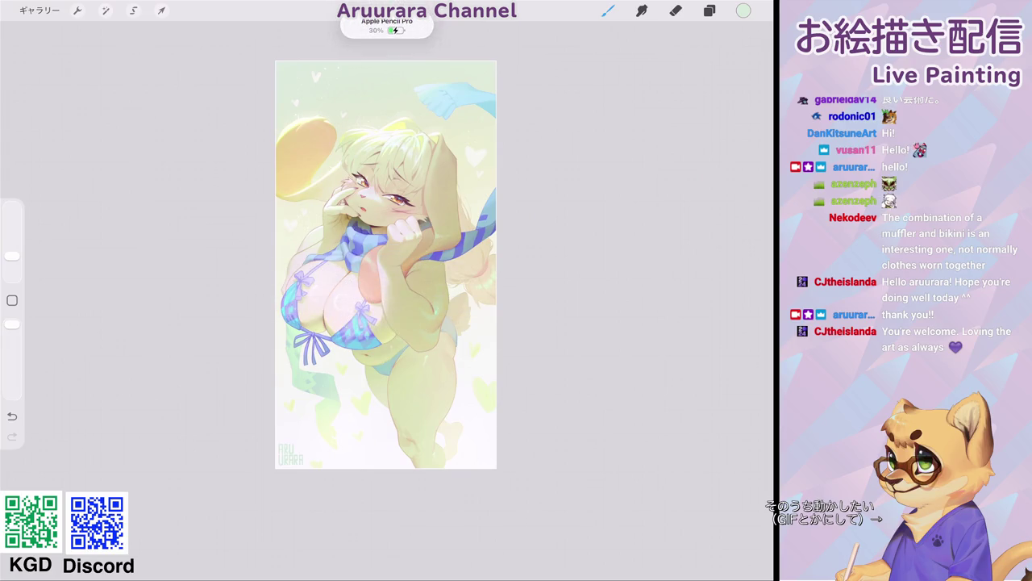
{"action": "scroll", "coordinate": [385, 264], "scroll_direction": "up", "scroll_amount": 2}
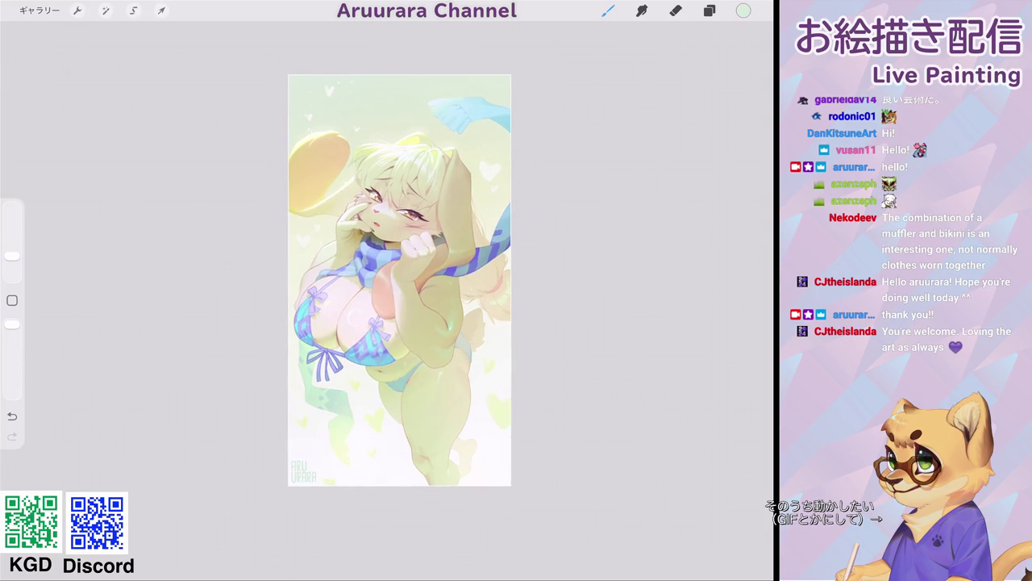